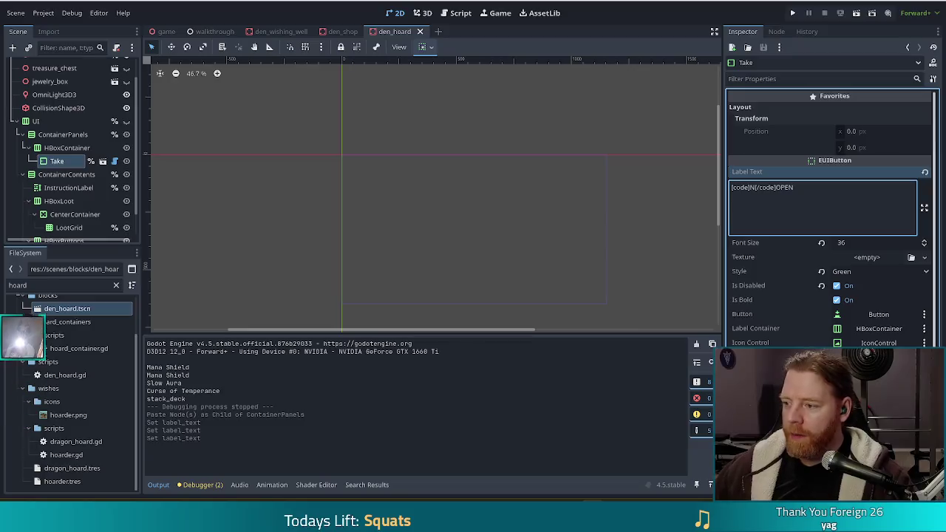
Toggle the UI node visible in the Scene dock so the OPEN button and instruction label appear
{"action": "left_click_drag", "start_coordinate": [22, 189], "coordinate": [23, 110]}
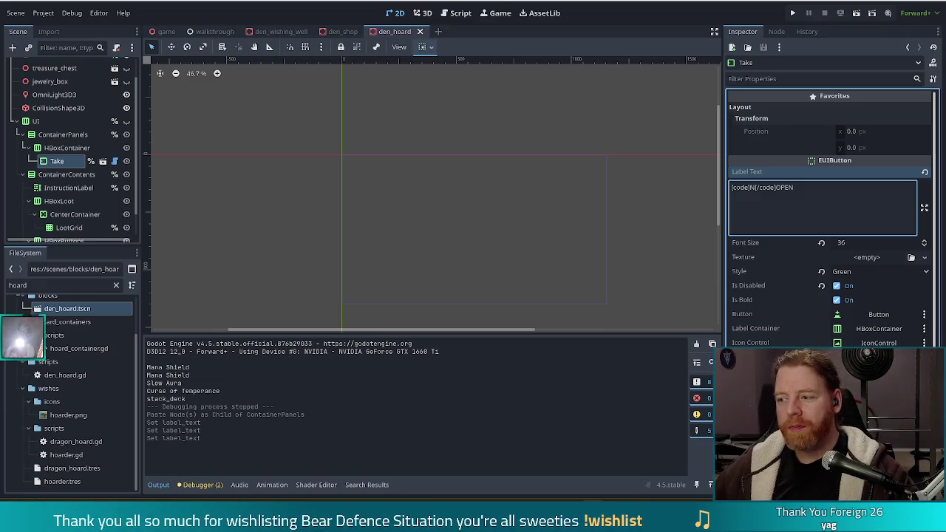
{"action": "left_click", "coordinate": [127, 122]}
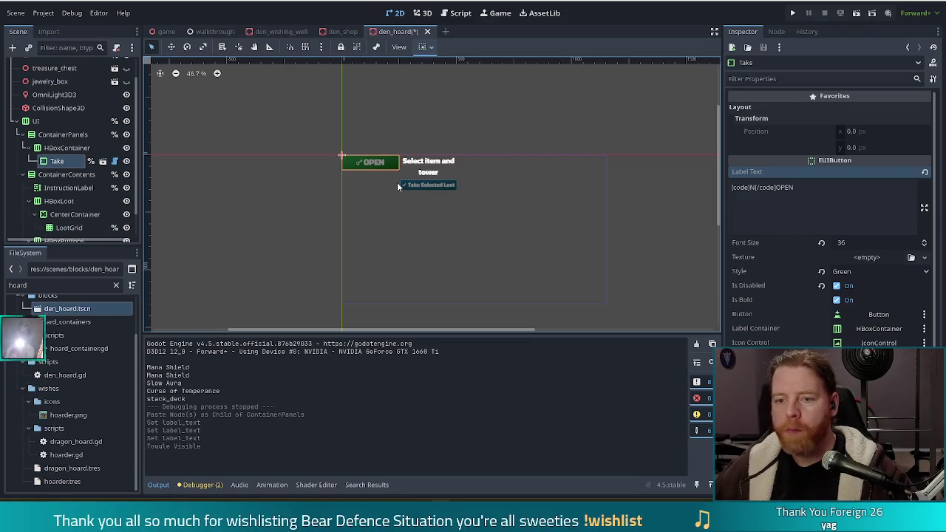
Select the AcceptLoot button node under HBoxButtons in the Scene tree
{"action": "scroll", "coordinate": [64, 162], "scroll_direction": "down", "scroll_amount": 1}
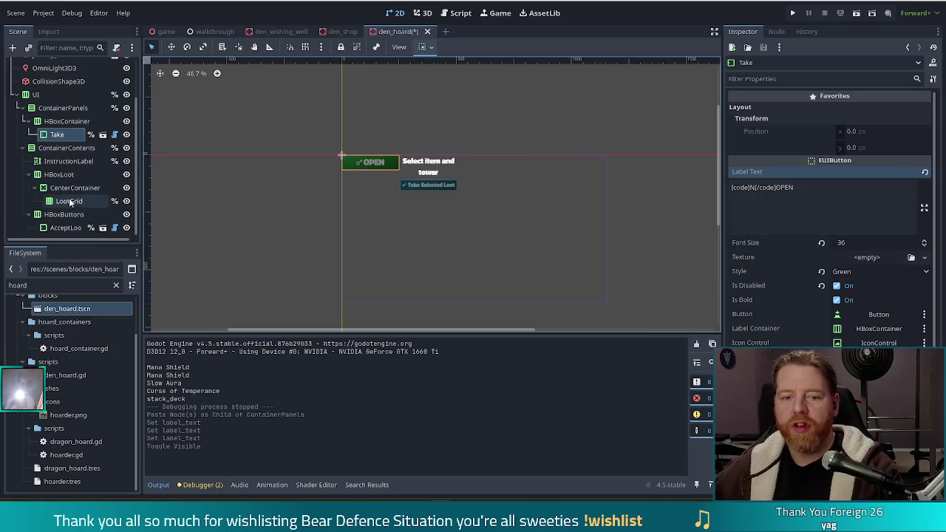
{"action": "scroll", "coordinate": [79, 184], "scroll_direction": "up", "scroll_amount": 1}
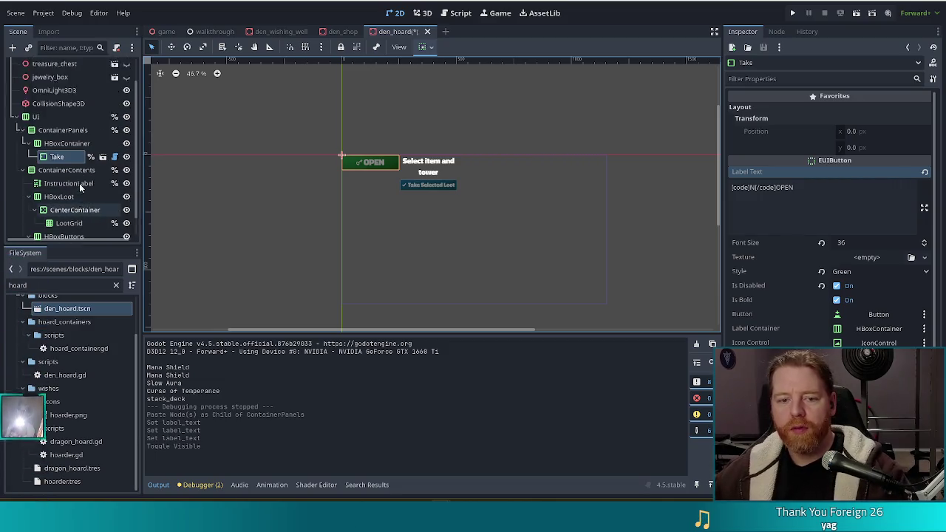
{"action": "scroll", "coordinate": [74, 199], "scroll_direction": "down", "scroll_amount": 1}
{"action": "left_click", "coordinate": [65, 229]}
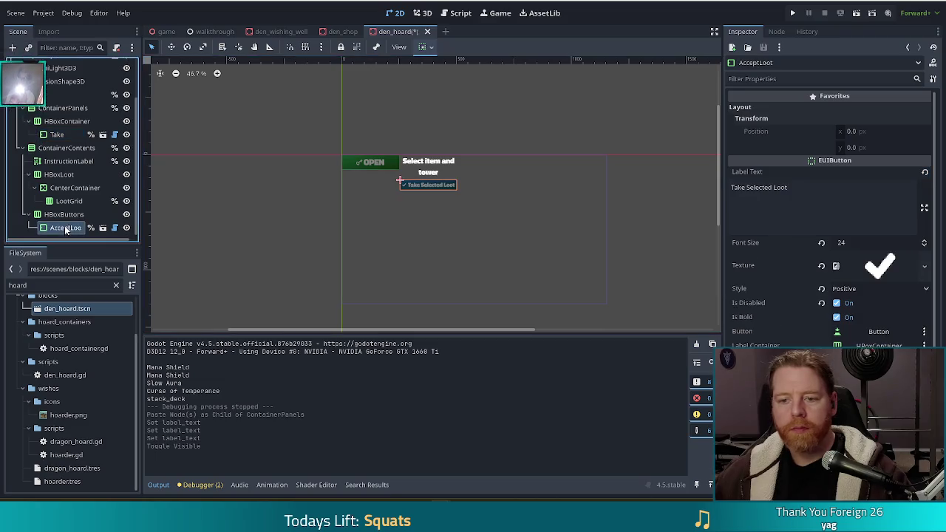
Set the AcceptLoot button's font size to 36
{"action": "left_click", "coordinate": [857, 243]}
{"action": "type", "text": "36"}
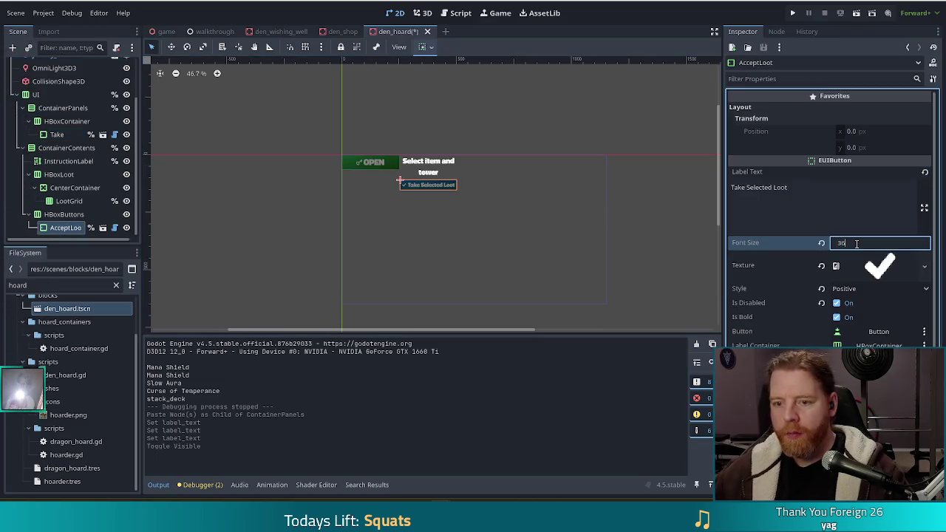
{"action": "key", "text": "Return"}
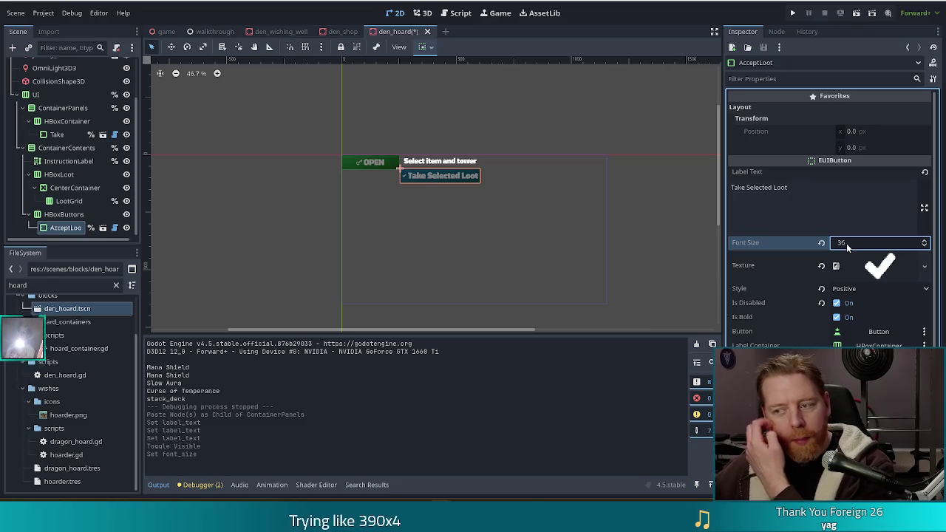
Clear the checkmark texture from the AcceptLoot button
{"action": "scroll", "coordinate": [781, 292], "scroll_direction": "down", "scroll_amount": 1}
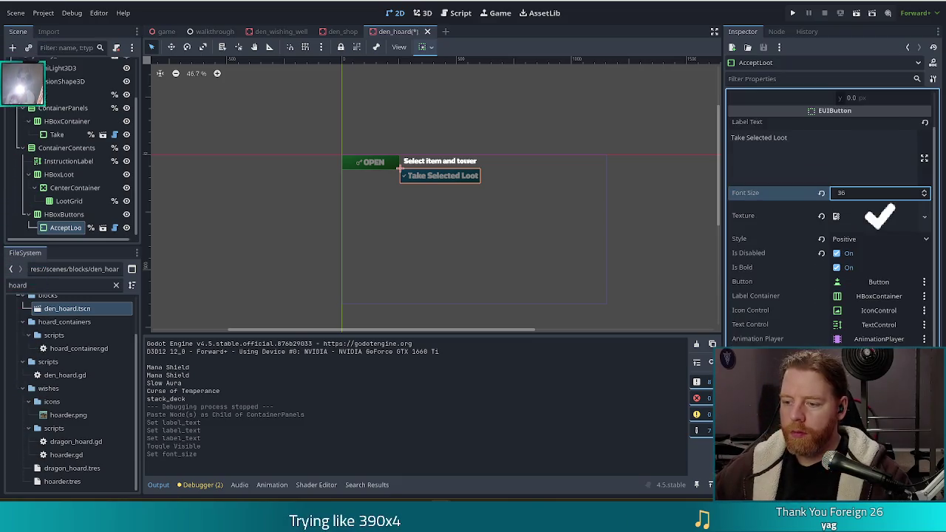
{"action": "scroll", "coordinate": [828, 222], "scroll_direction": "down", "scroll_amount": 1}
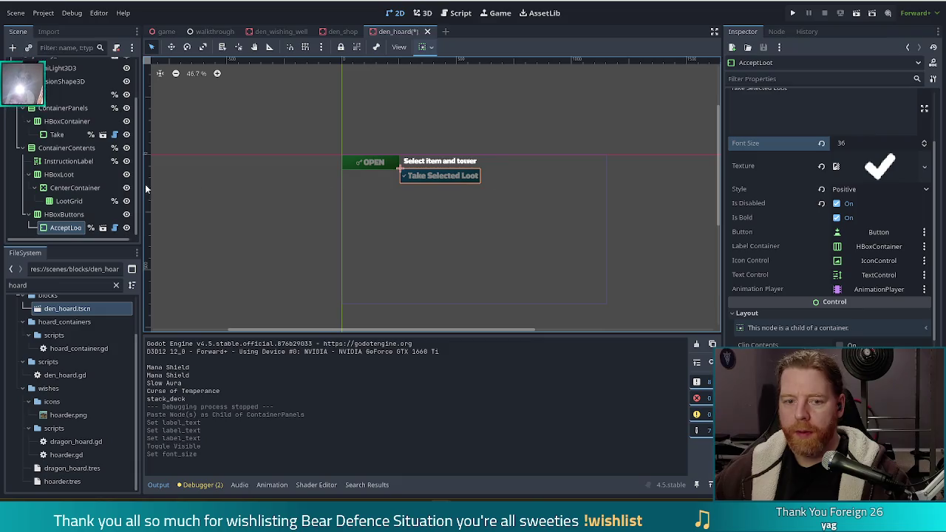
{"action": "left_click", "coordinate": [823, 166]}
Paste the coded label into AcceptLoot's Label Text and change the word THROW to TAKE
{"action": "scroll", "coordinate": [802, 138], "scroll_direction": "up", "scroll_amount": 3}
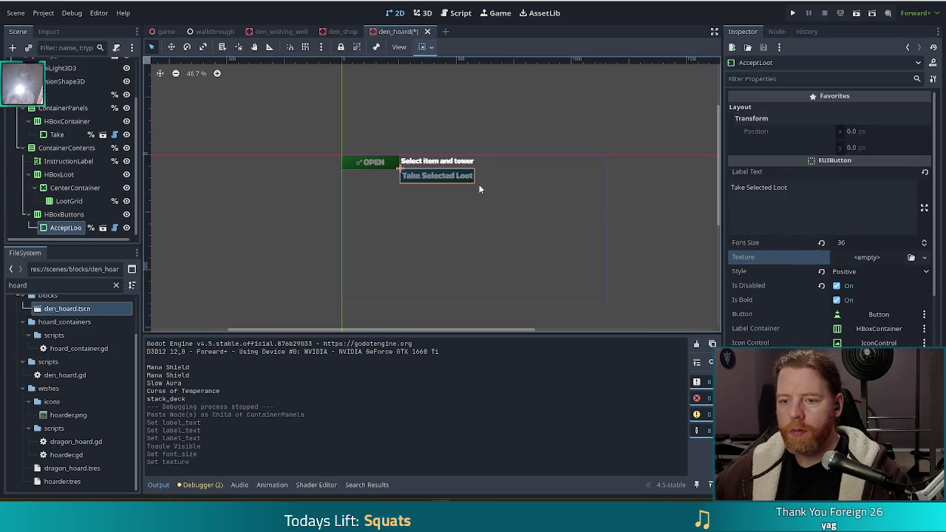
{"action": "left_click", "coordinate": [821, 200]}
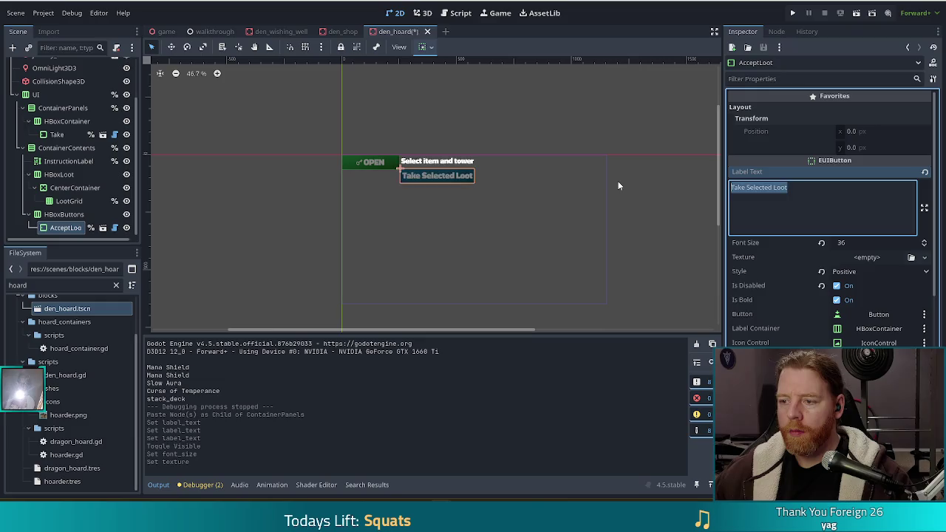
{"action": "type", "text": "[code]M[/code]THROW"}
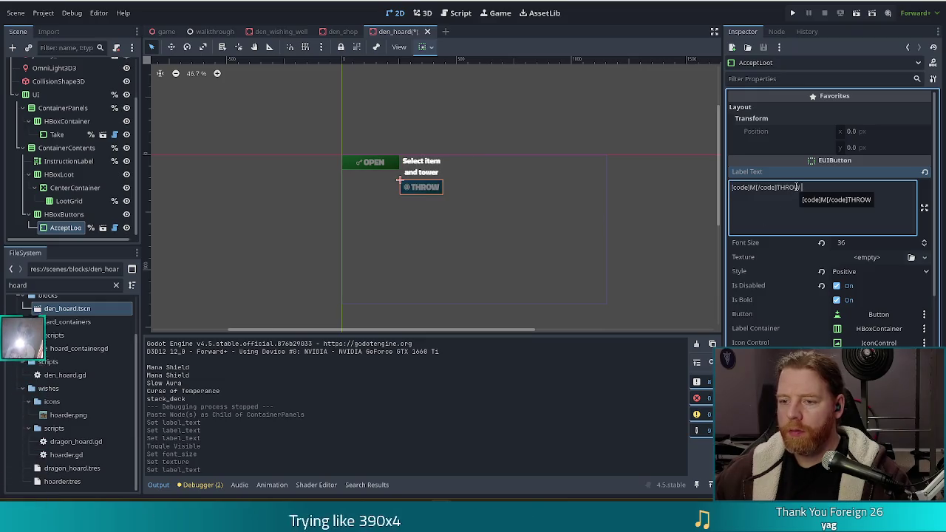
{"action": "double_click", "coordinate": [790, 187]}
{"action": "type", "text": "TAKE"}
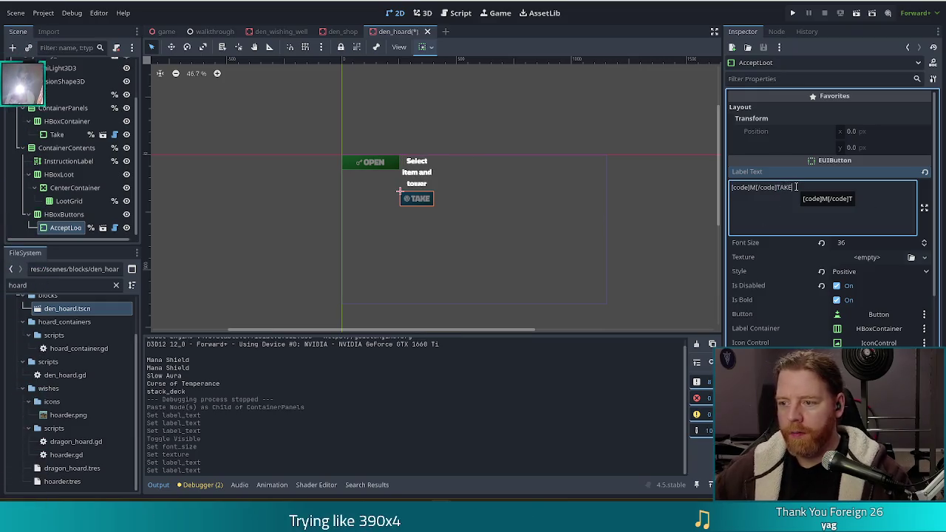
Replace the old icon glyph with the check-mark glyph copied from the icon font
{"action": "key", "text": "Left"}
{"action": "key", "text": "Left"}
{"action": "key", "text": "Left"}
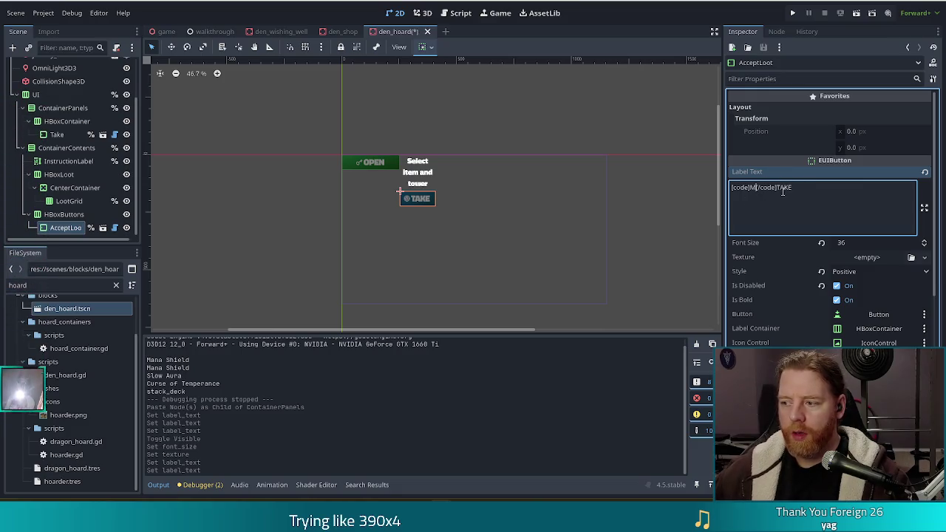
{"action": "key", "text": "BackSpace"}
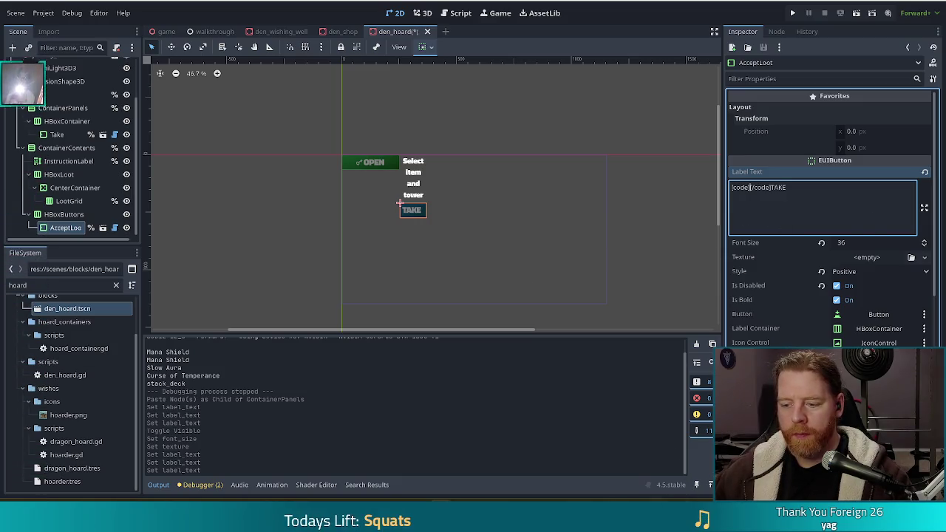
{"action": "key", "text": "alt+Tab"}
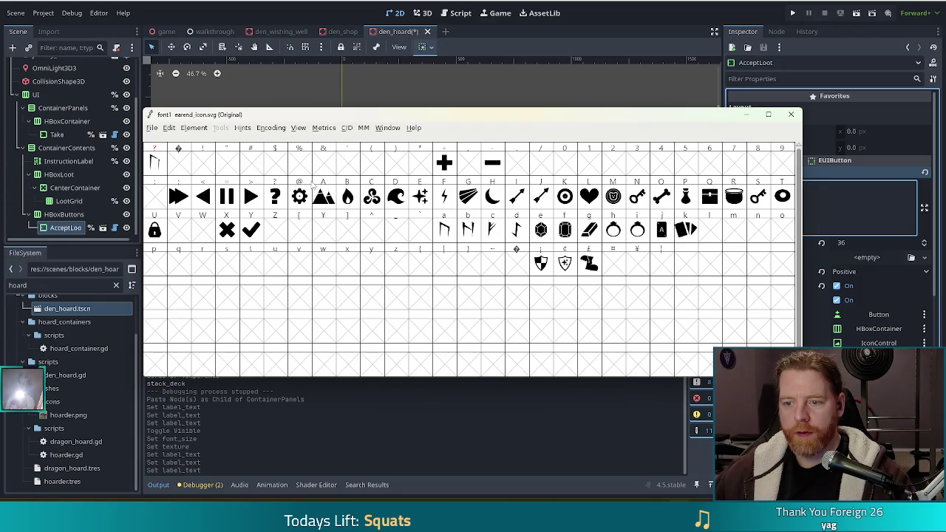
{"action": "key", "text": "alt+Tab"}
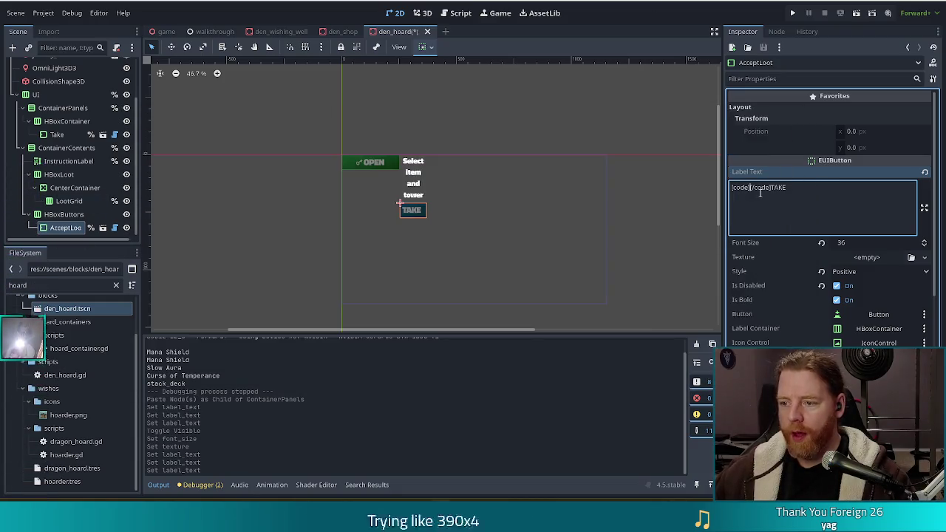
{"action": "key", "text": "ctrl+v"}
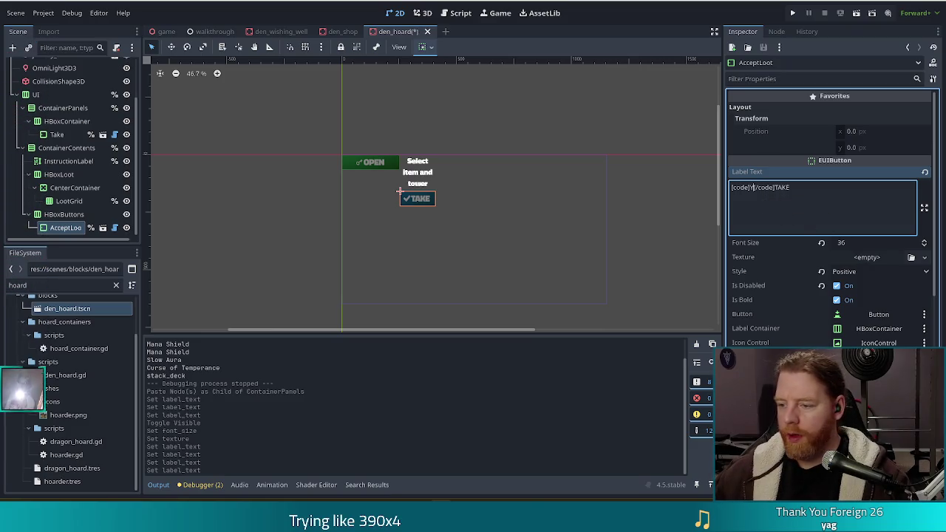
{"action": "scroll", "coordinate": [803, 370], "scroll_direction": "down", "scroll_amount": 3}
{"action": "left_click", "coordinate": [870, 344]}
Set AcceptLoot's custom minimum width to 250 px and select the InstructionLabel node
{"action": "type", "text": "250"}
{"action": "key", "text": "Return"}
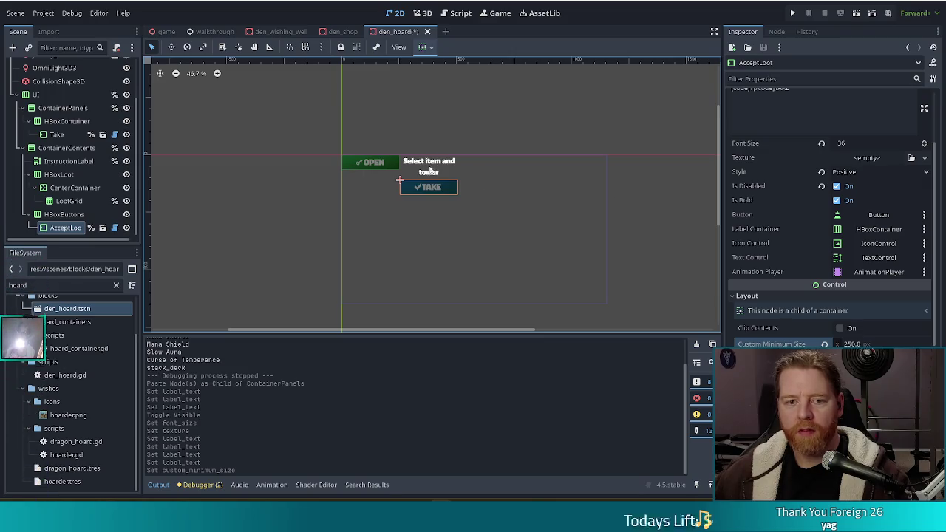
{"action": "left_click", "coordinate": [57, 165]}
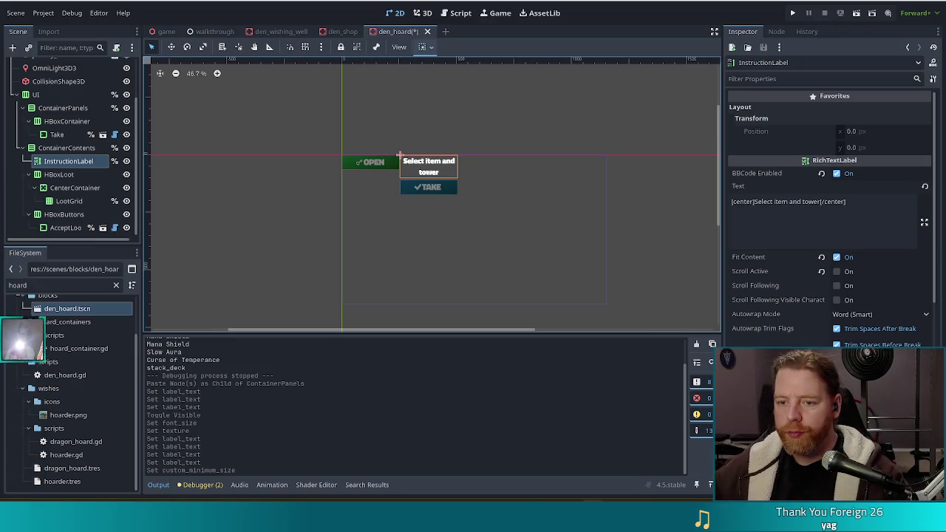
Save the den_hoard scene with Ctrl+S
{"action": "key", "text": "ctrl+s"}
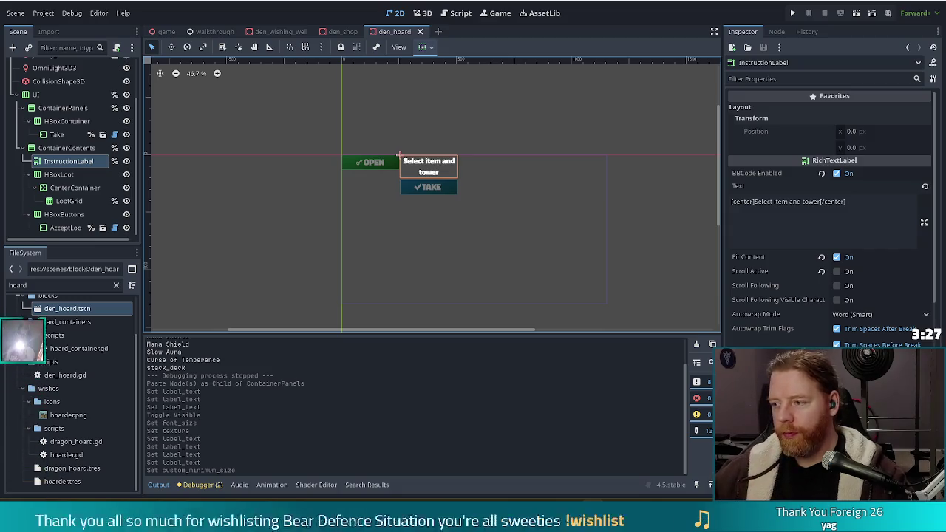
{"action": "key", "text": "ctrl+s"}
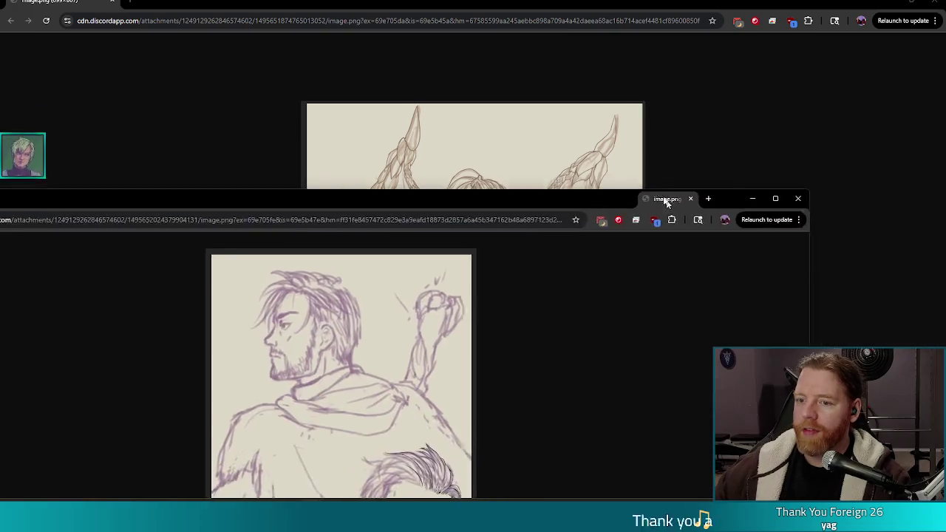
Drag the two-men sketch image.png tab into this Chrome window's tab strip
{"action": "left_click_drag", "start_coordinate": [621, 196], "coordinate": [621, 5]}
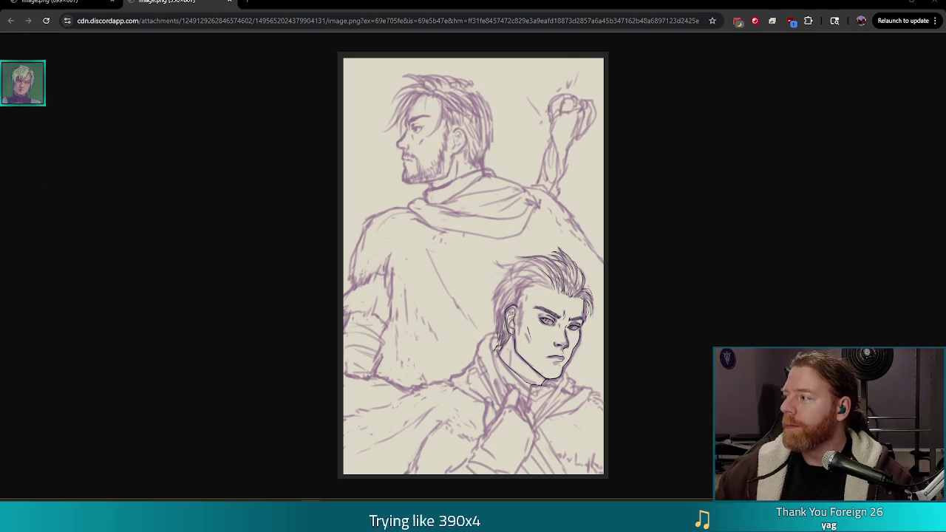
Merge the Lunari_L2D.png window into this Chrome window as a third tab
{"action": "mouse_move", "coordinate": [0, 77]}
{"action": "left_mouse_down"}
{"action": "mouse_move", "coordinate": [409, 77]}
{"action": "mouse_move", "coordinate": [295, 3]}
{"action": "left_mouse_up"}
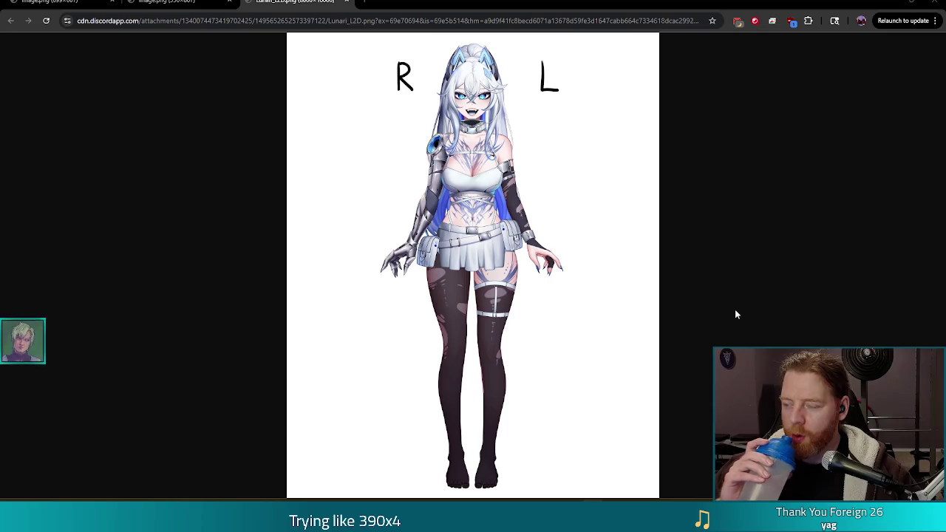
Zoom Lunari_L2D.png to full size around her face, then fit it back to the window
{"action": "left_click", "coordinate": [474, 98]}
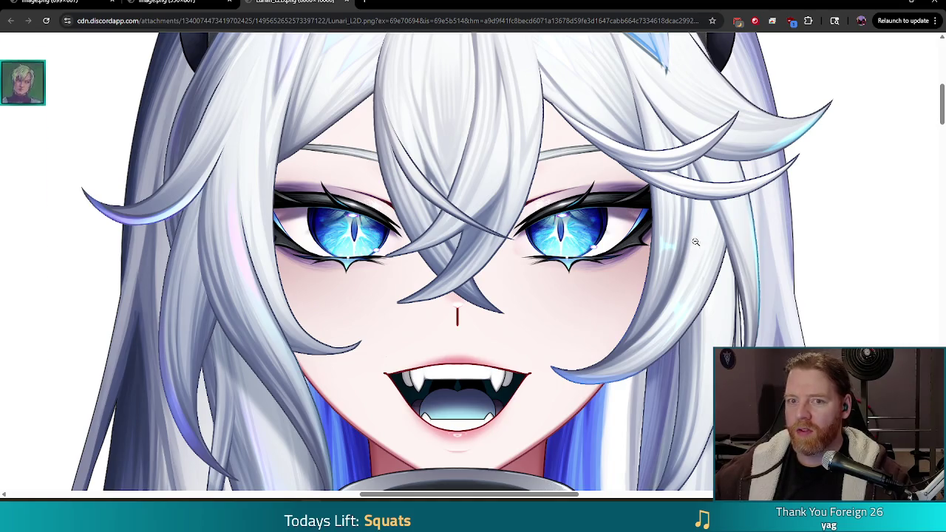
{"action": "left_click", "coordinate": [473, 267]}
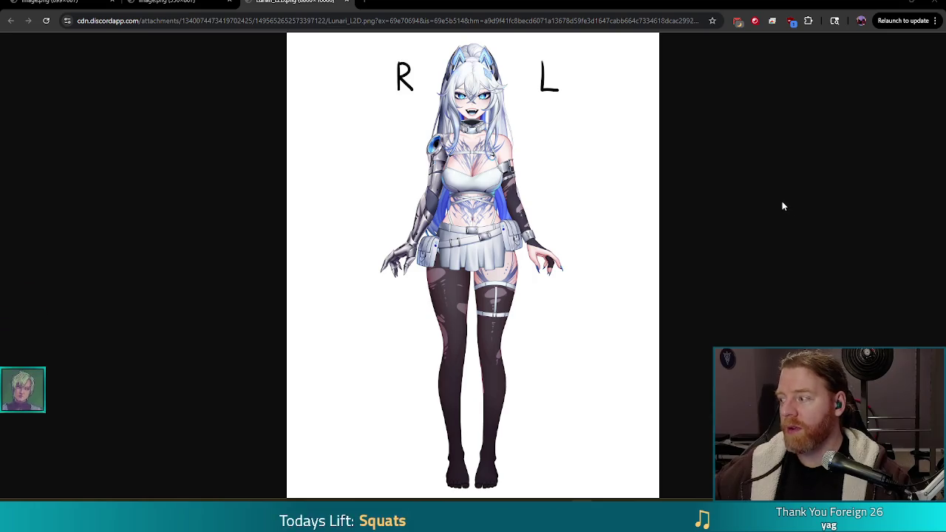
Close the Chrome image window to return to the Godot den_hoard editor
{"action": "left_click", "coordinate": [934, 2]}
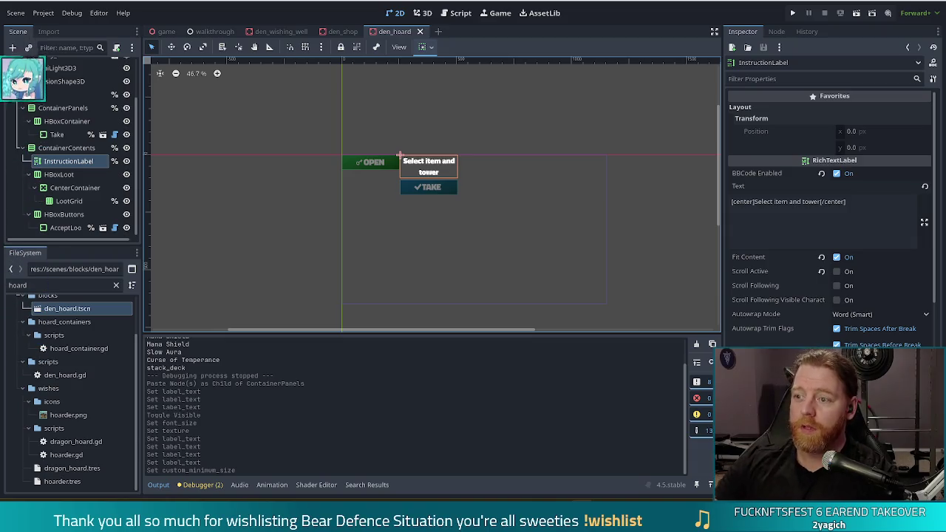
Launch the game from the editor to test the den_hoard screen
{"action": "left_click", "coordinate": [796, 13]}
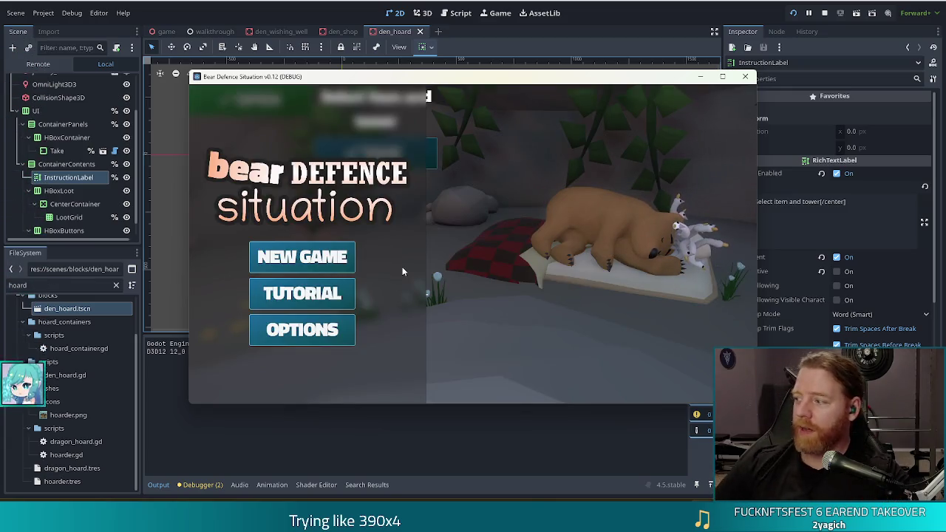
Stop the running game and return to the Godot editor
{"action": "key", "text": "F8"}
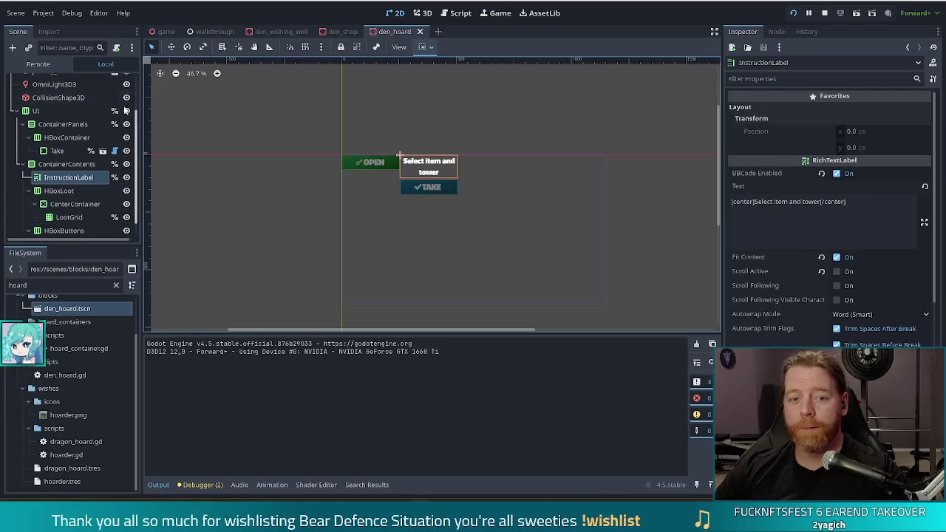
Hide the UI node, rerun the project, maximize the game window and start a NEW GAME
{"action": "left_click", "coordinate": [127, 111]}
{"action": "key", "text": "F5"}
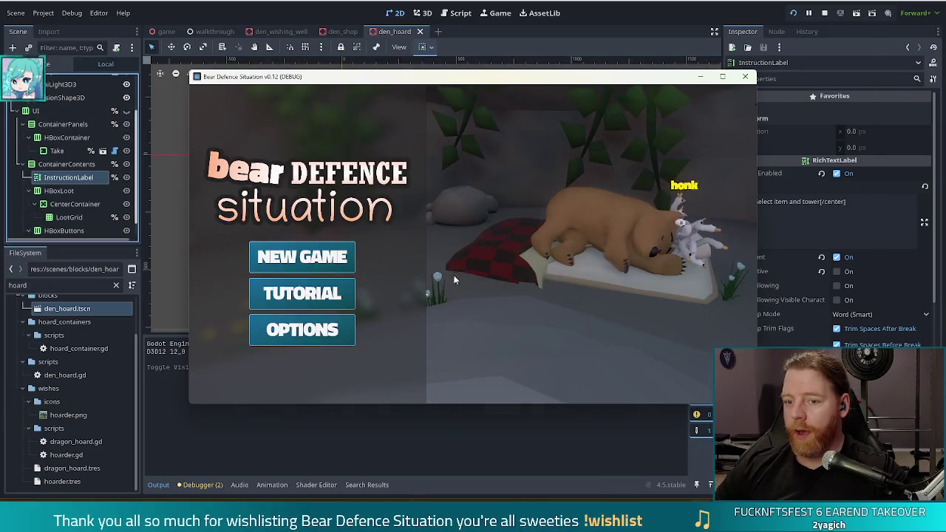
{"action": "left_click", "coordinate": [723, 77]}
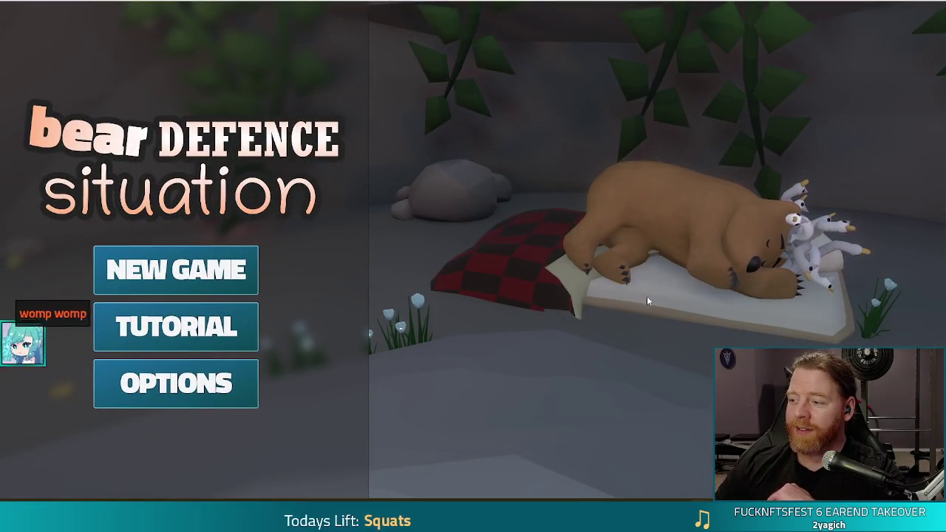
{"action": "left_click", "coordinate": [199, 278]}
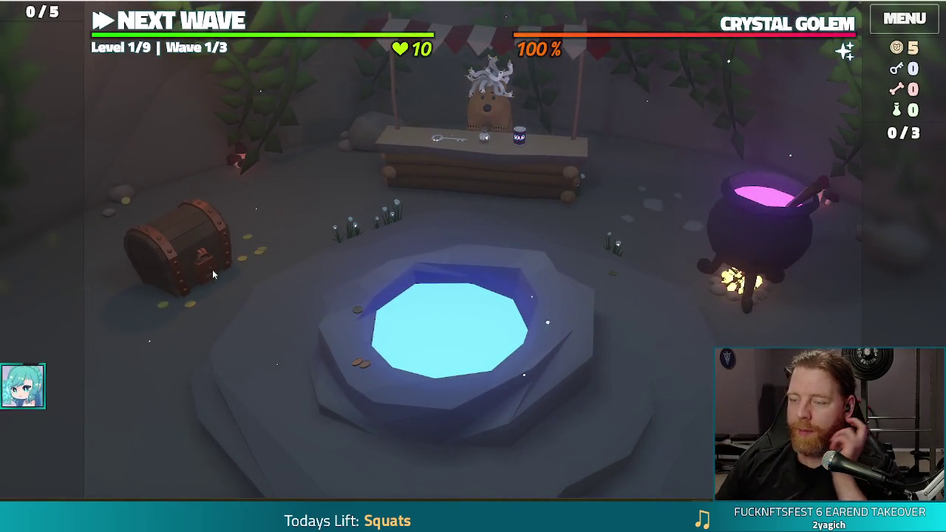
Buy the Key from the shopkeeper for 5 gold, then close the shop
{"action": "left_click", "coordinate": [484, 137]}
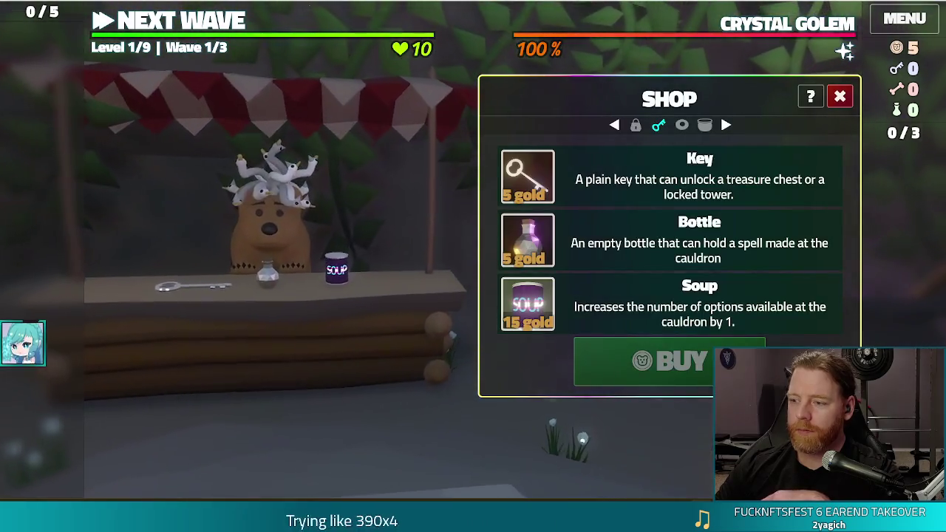
{"action": "left_click", "coordinate": [285, 198]}
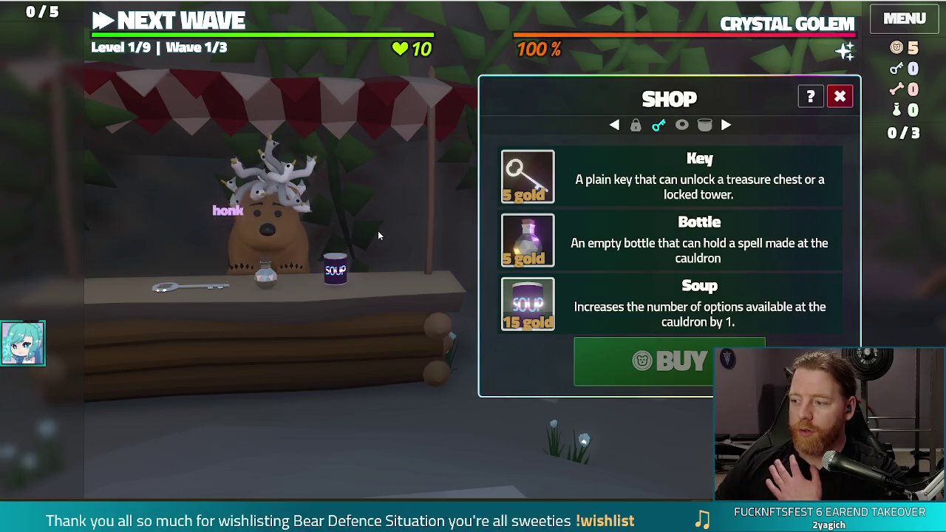
{"action": "left_click", "coordinate": [303, 235]}
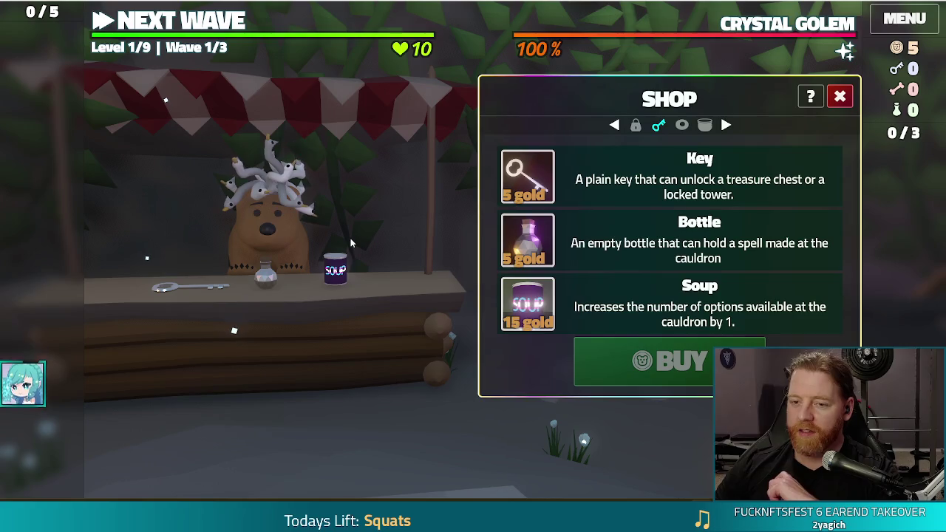
{"action": "left_click", "coordinate": [288, 196]}
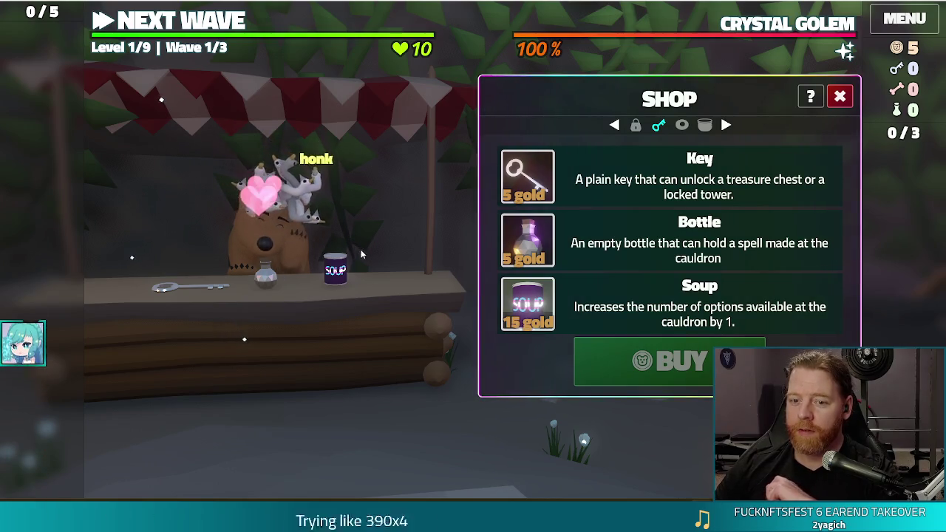
{"action": "left_click", "coordinate": [607, 192]}
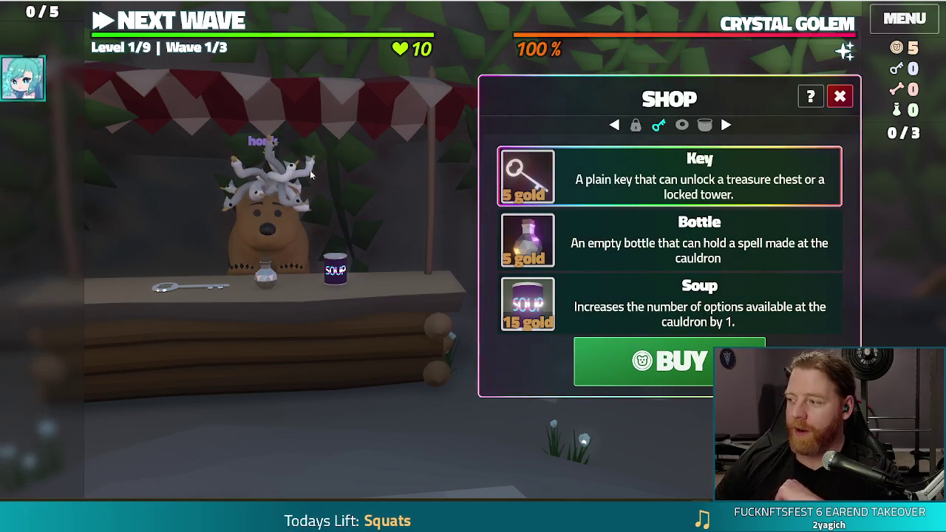
{"action": "left_click", "coordinate": [658, 362]}
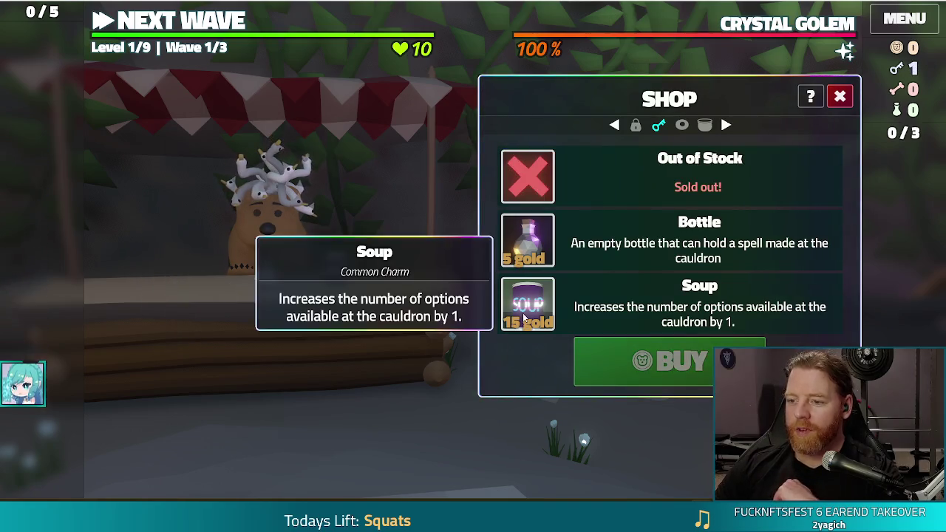
{"action": "left_click", "coordinate": [840, 98]}
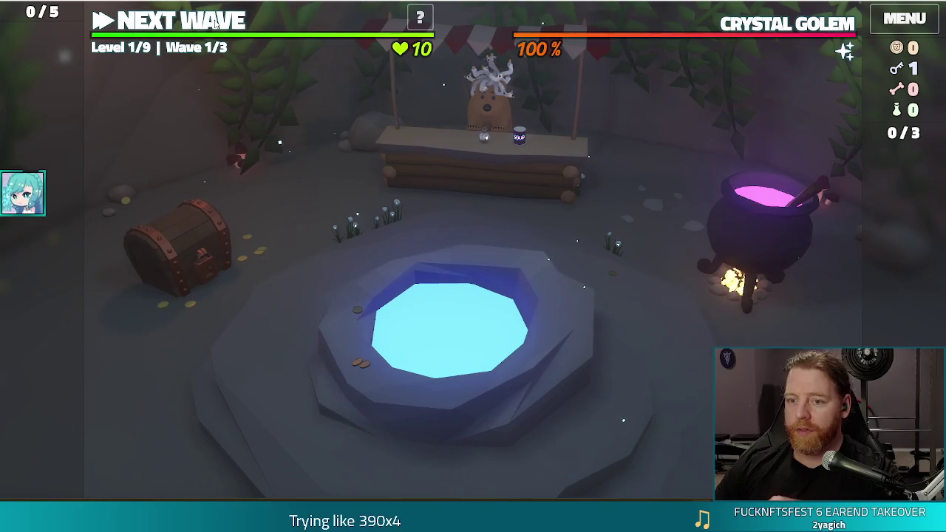
Discard the 9, 6 and 2 for new cards, then cancel placing a Ballista Tower
{"action": "left_click", "coordinate": [215, 23]}
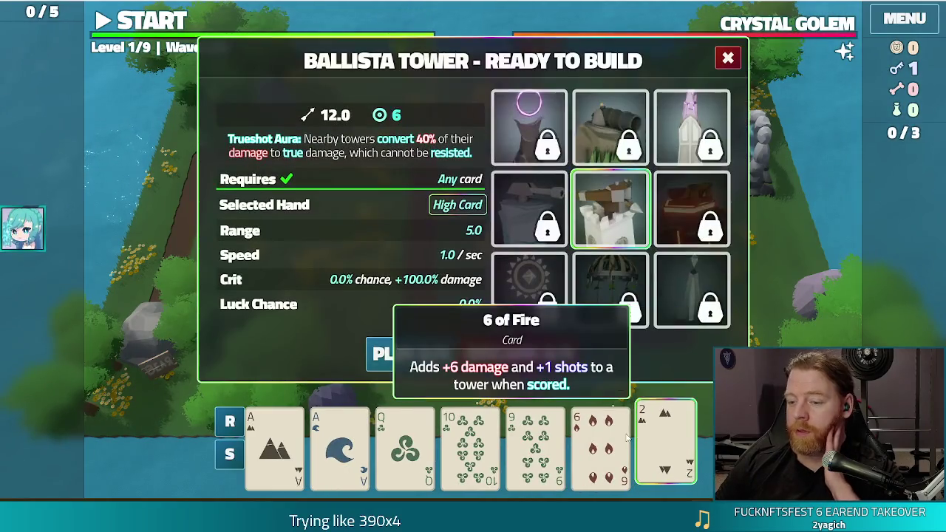
{"action": "left_click", "coordinate": [535, 443]}
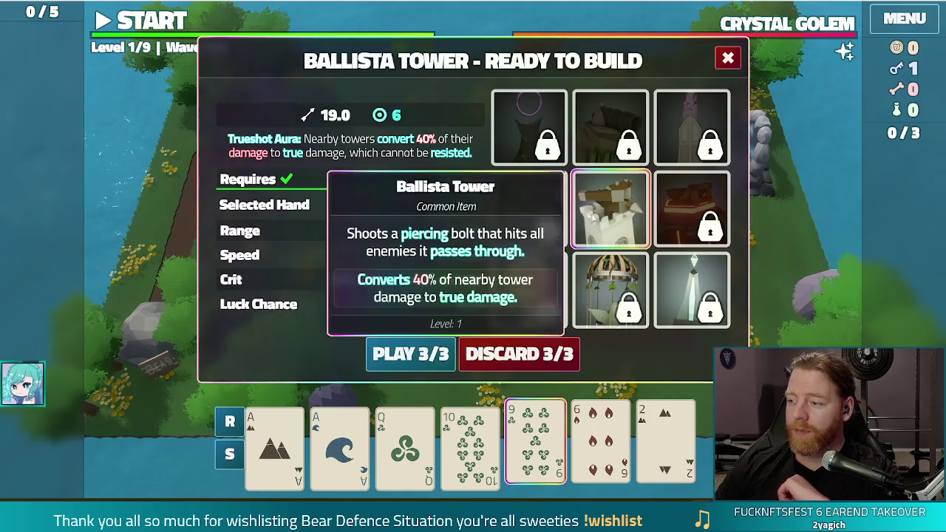
{"action": "mouse_move", "coordinate": [562, 201]}
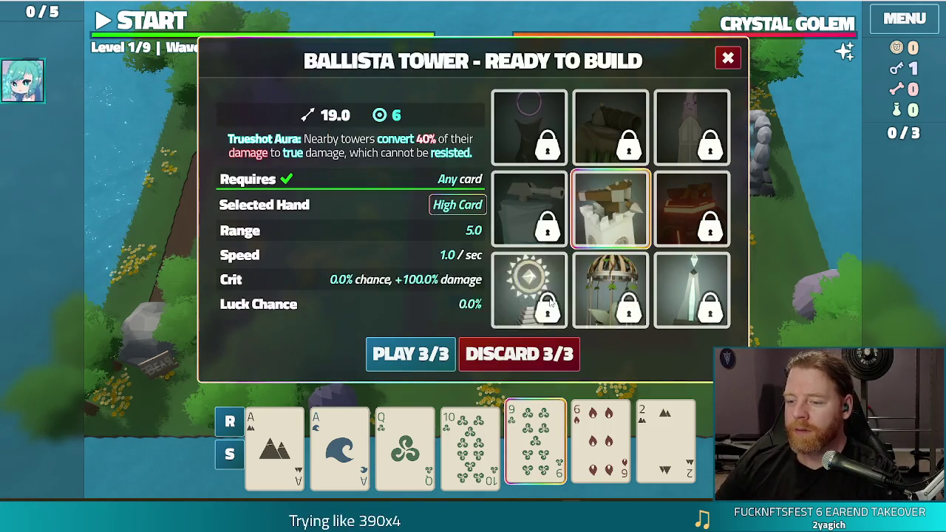
{"action": "left_click", "coordinate": [519, 354]}
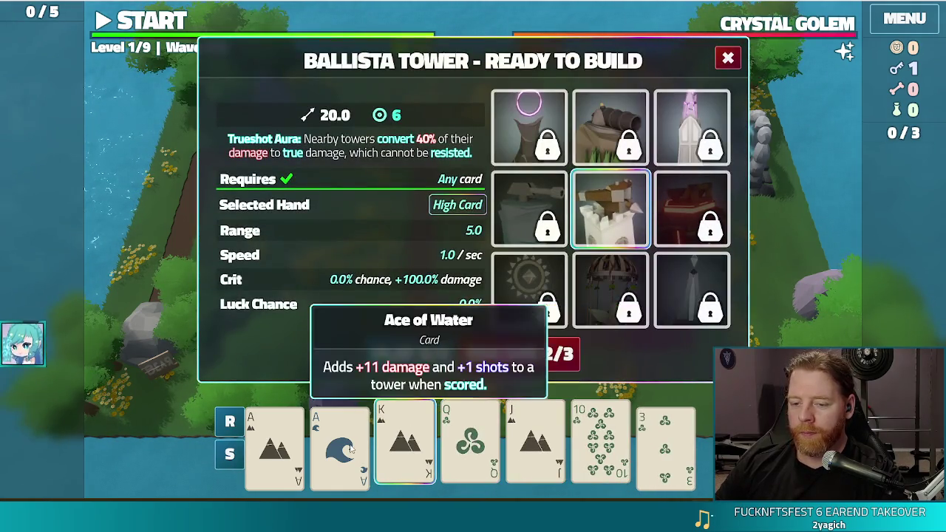
{"action": "left_click", "coordinate": [405, 354]}
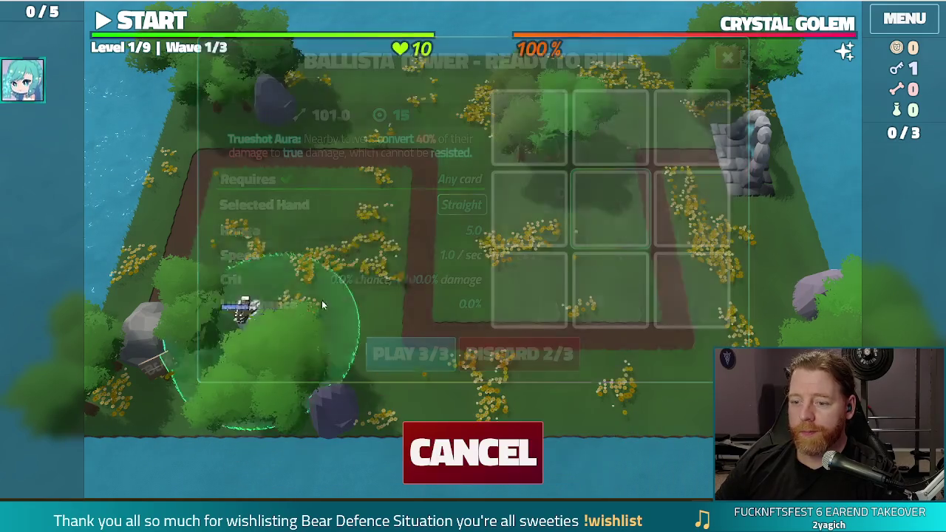
{"action": "left_click", "coordinate": [507, 451]}
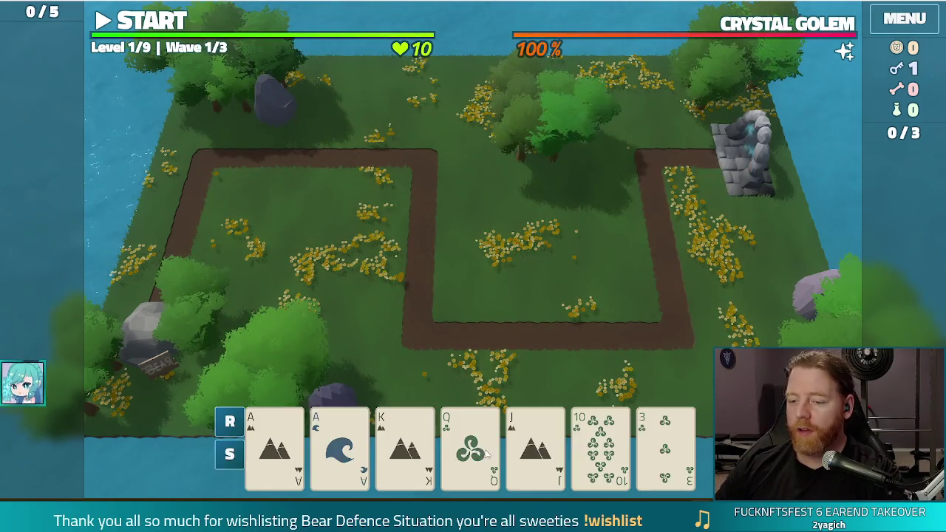
Unlock the Lightning Tower with a key and build one in the right-hand field using an Ace-to-10 Straight
{"action": "left_click", "coordinate": [535, 444]}
{"action": "left_click", "coordinate": [730, 296]}
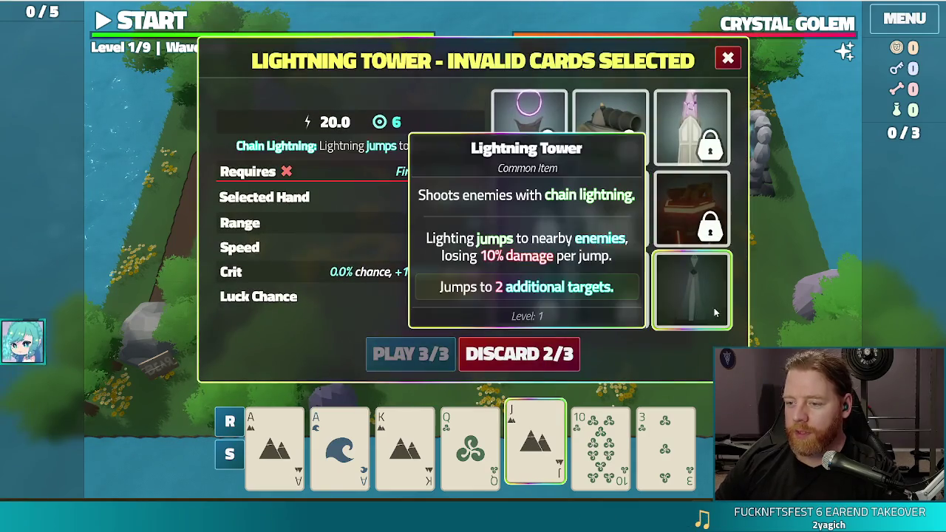
{"action": "left_click", "coordinate": [536, 447]}
{"action": "left_click", "coordinate": [405, 447]}
{"action": "left_click", "coordinate": [357, 445]}
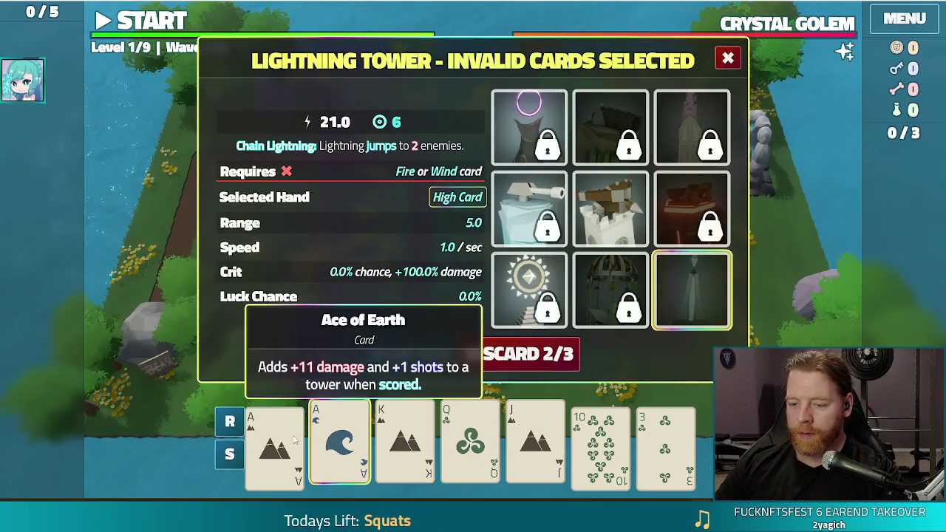
{"action": "left_click", "coordinate": [470, 443]}
{"action": "left_click", "coordinate": [535, 444]}
{"action": "left_click", "coordinate": [600, 443]}
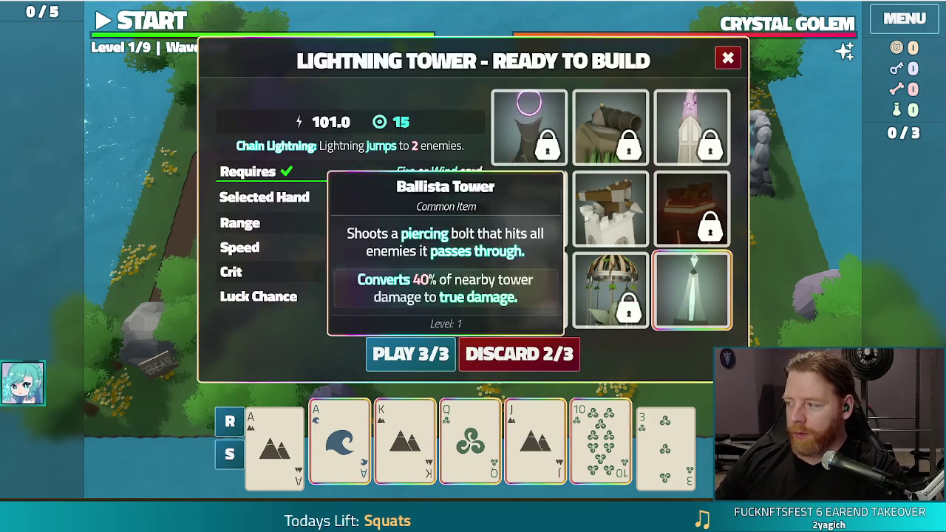
{"action": "left_click", "coordinate": [411, 354]}
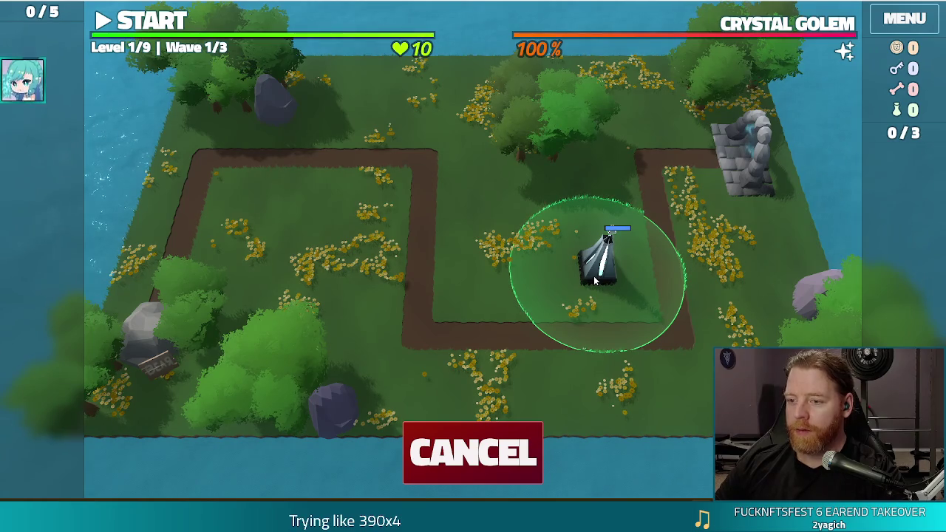
{"action": "left_click", "coordinate": [595, 279]}
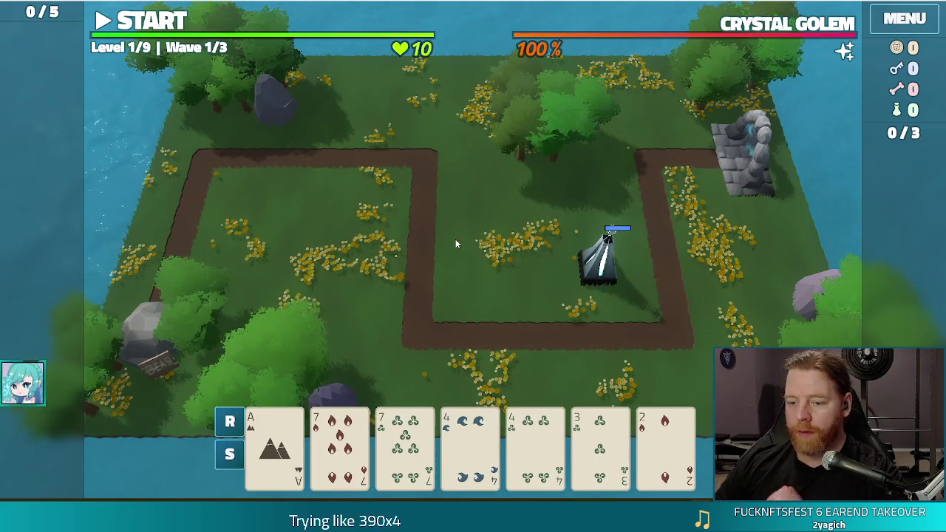
Play Two Pair (7s and 4s) to place a second Lightning Tower left of the first
{"action": "left_click", "coordinate": [536, 444]}
{"action": "left_click", "coordinate": [470, 443]}
{"action": "left_click", "coordinate": [405, 443]}
{"action": "left_click", "coordinate": [339, 444]}
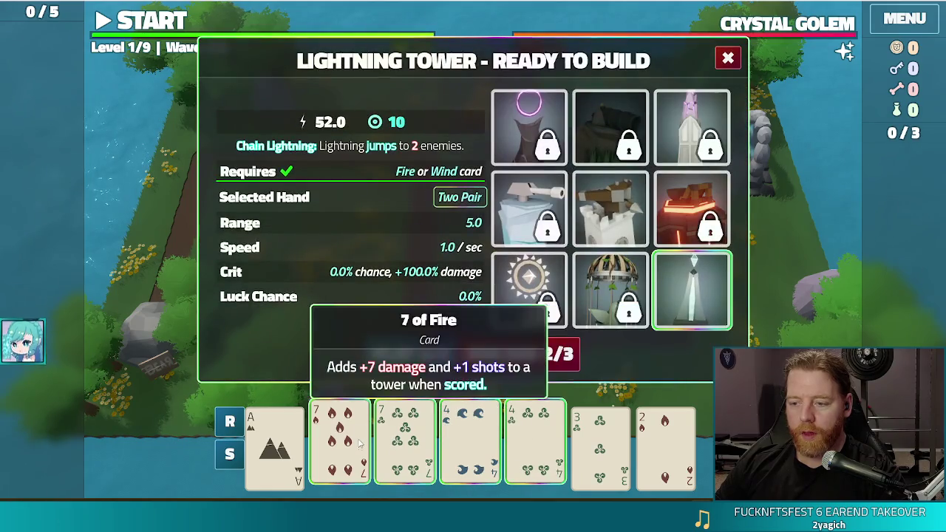
{"action": "left_click", "coordinate": [427, 366]}
{"action": "left_click", "coordinate": [475, 282]}
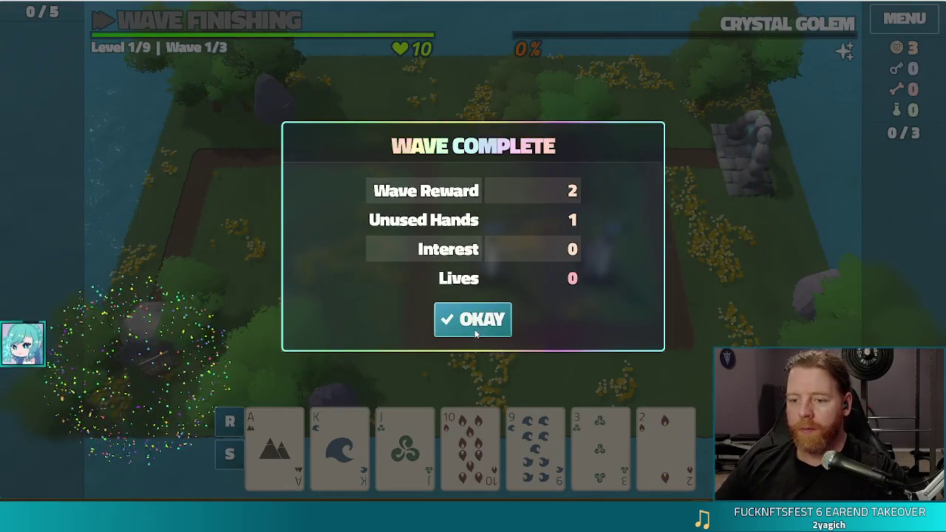
Dismiss the Wave Complete summary and start wave 2
{"action": "left_click", "coordinate": [493, 315]}
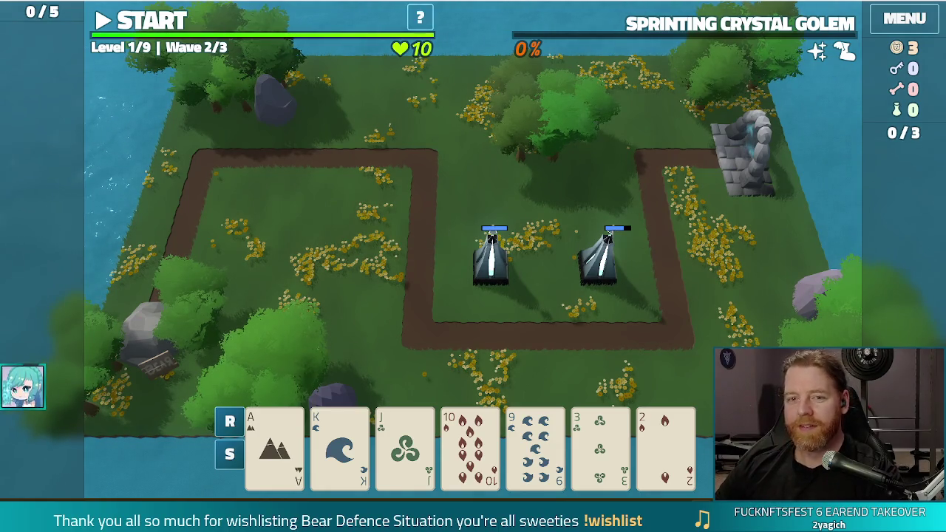
{"action": "left_click", "coordinate": [153, 22]}
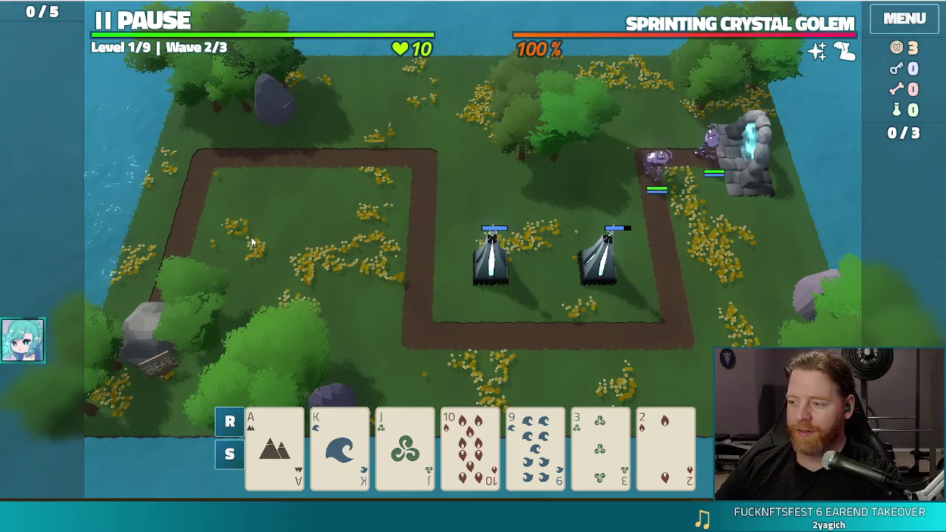
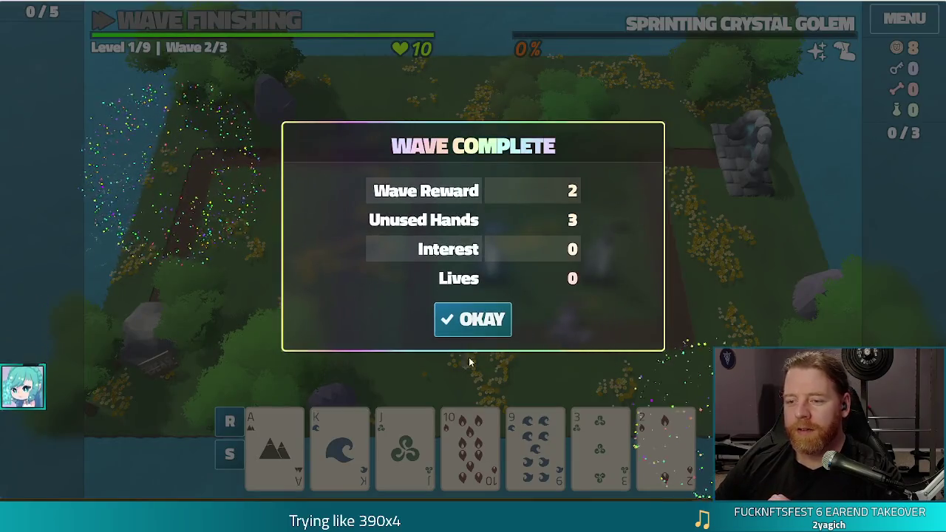
Dismiss the wave 2 summary and discard the 3 of Wind and 9 of Water for new cards
{"action": "left_click", "coordinate": [491, 326]}
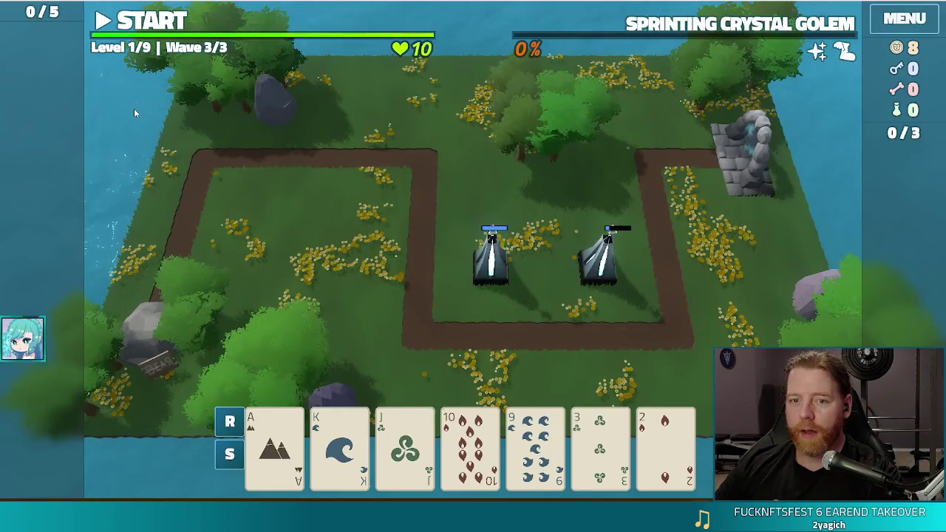
{"action": "left_click", "coordinate": [601, 444]}
{"action": "left_click", "coordinate": [496, 362]}
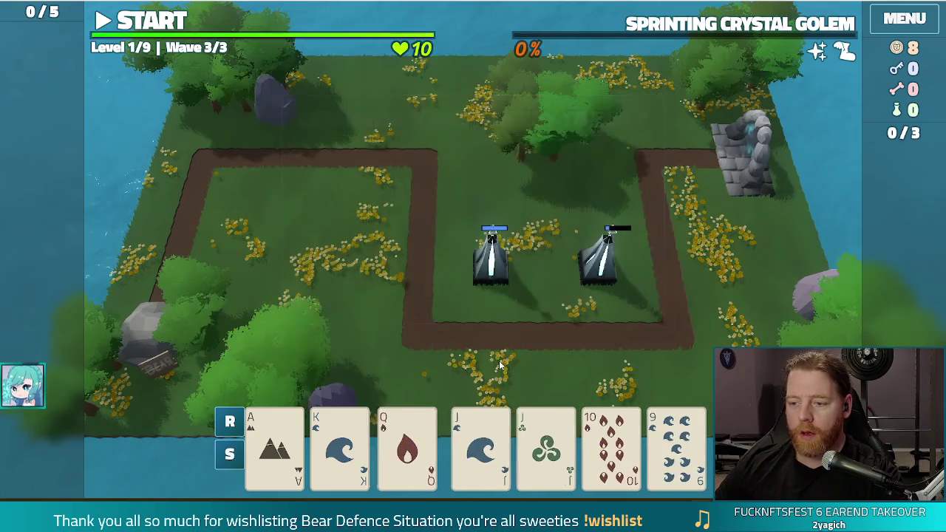
{"action": "left_click", "coordinate": [662, 444]}
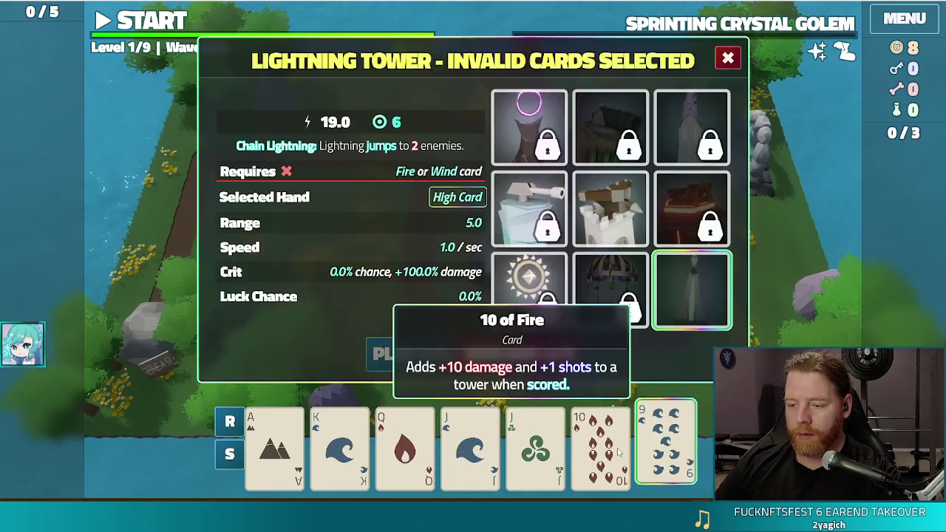
{"action": "left_click", "coordinate": [600, 443]}
{"action": "left_click", "coordinate": [600, 444]}
{"action": "left_click", "coordinate": [552, 360]}
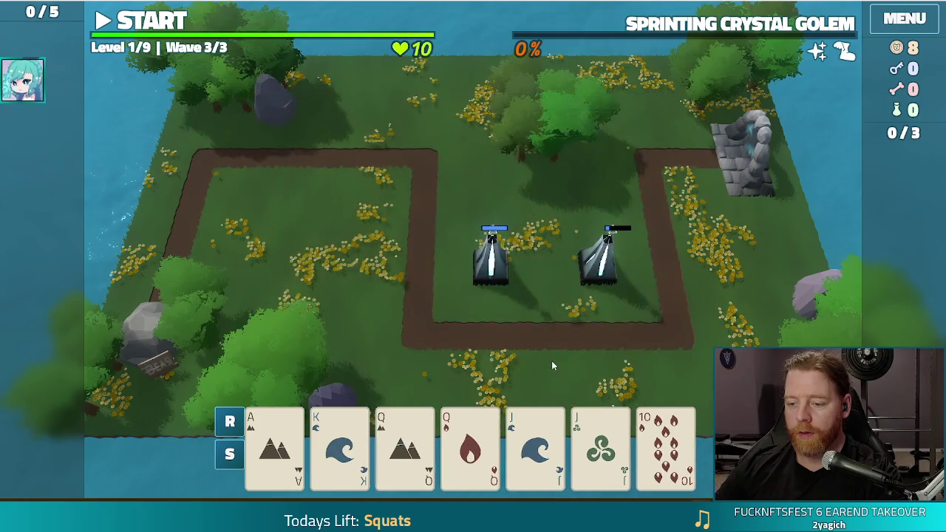
Play Queens and Jacks as Two Pair and place the Lightning Tower inside the path's left loop
{"action": "left_click", "coordinate": [405, 444]}
{"action": "left_click", "coordinate": [481, 444]}
{"action": "left_click", "coordinate": [536, 443]}
{"action": "left_click", "coordinate": [600, 444]}
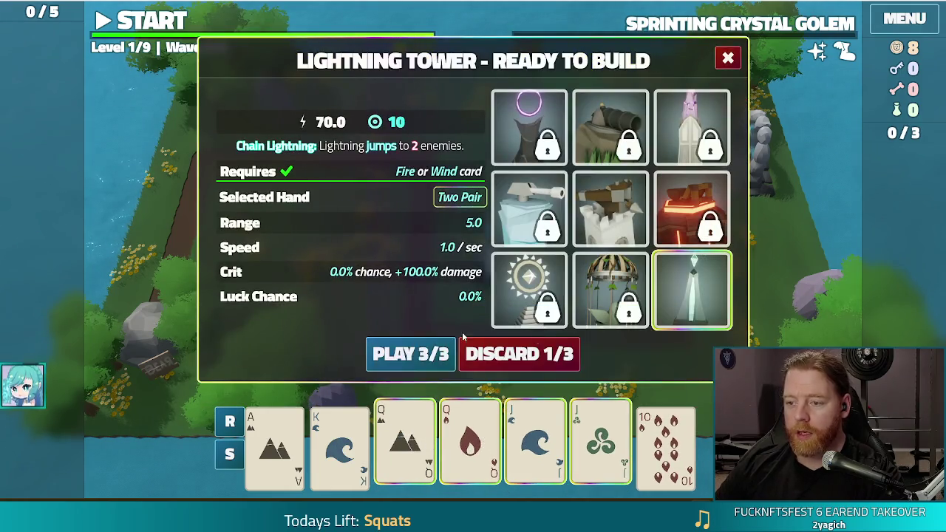
{"action": "left_click", "coordinate": [407, 353]}
{"action": "left_click", "coordinate": [348, 194]}
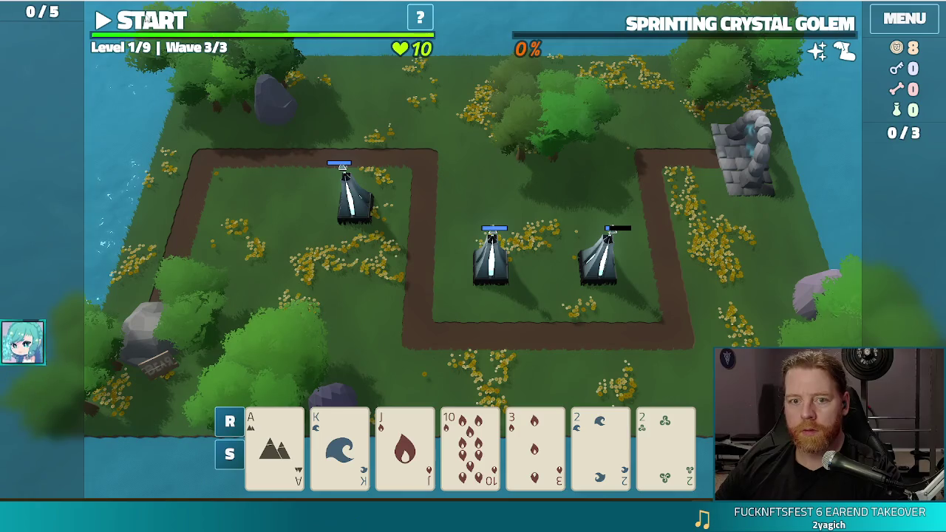
Start wave 3, pause it, and discard the 3 of Fire, 2 of Water and 2 of Wind
{"action": "key", "text": "space"}
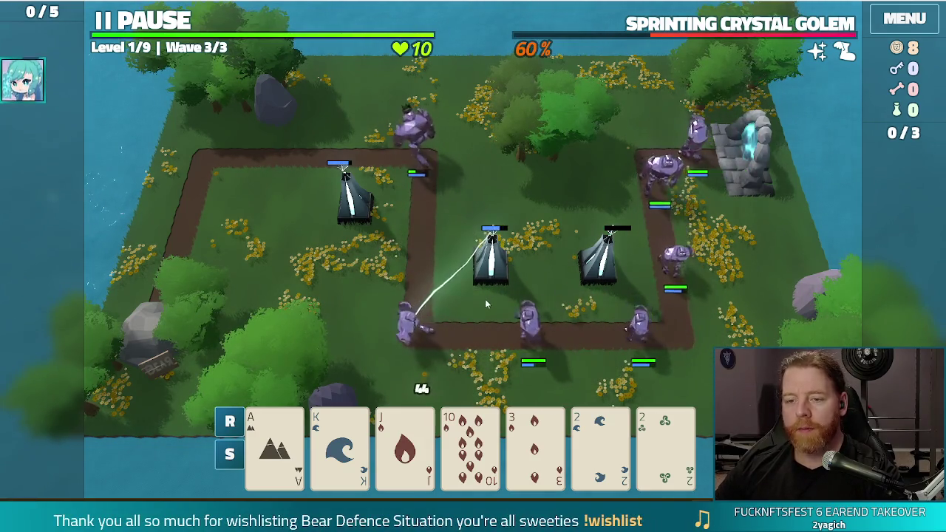
{"action": "key", "text": "space"}
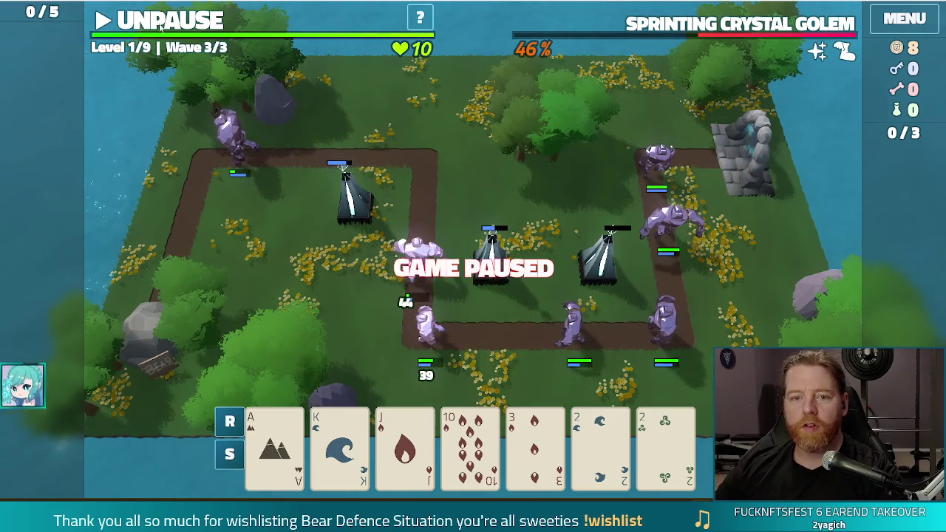
{"action": "left_click", "coordinate": [560, 449]}
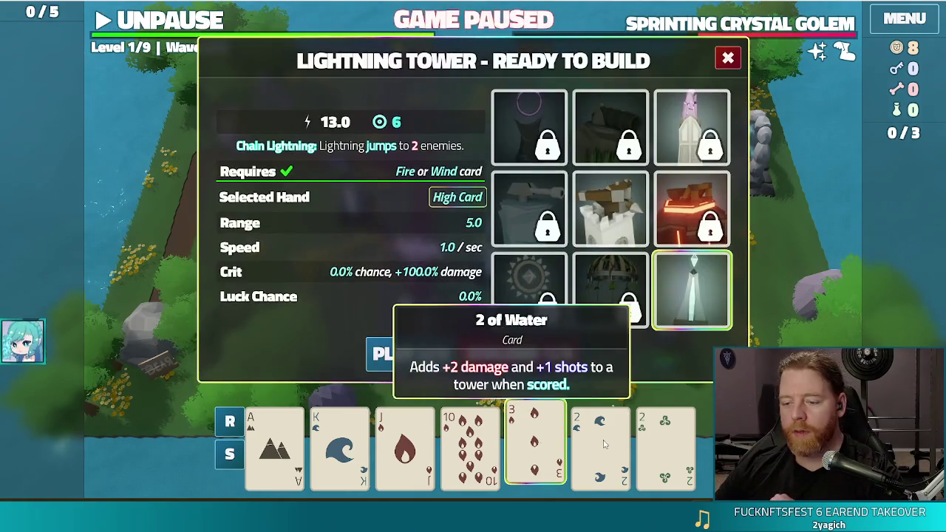
{"action": "left_click", "coordinate": [600, 449]}
{"action": "left_click", "coordinate": [666, 449]}
{"action": "left_click", "coordinate": [407, 355]}
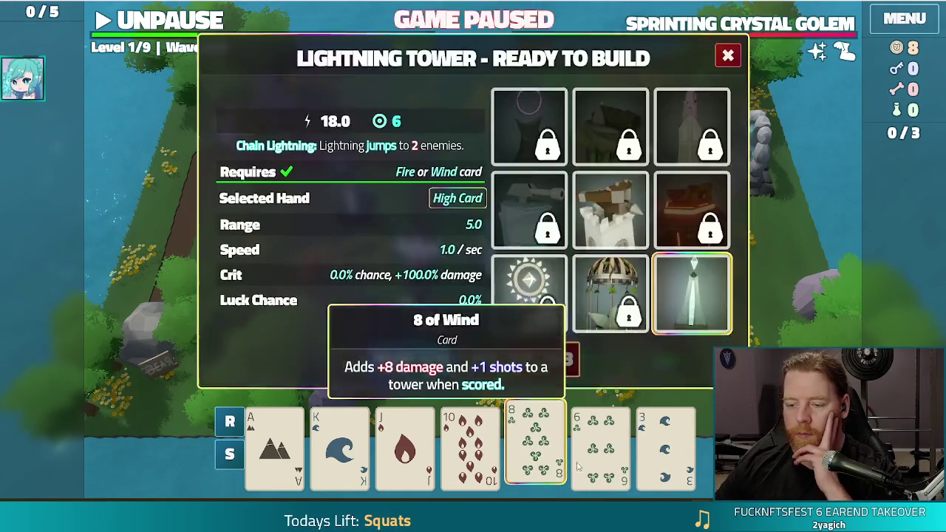
Build a Ballista Tower from the Ace of Earth beside the path's upper-left bend
{"action": "left_click", "coordinate": [536, 444]}
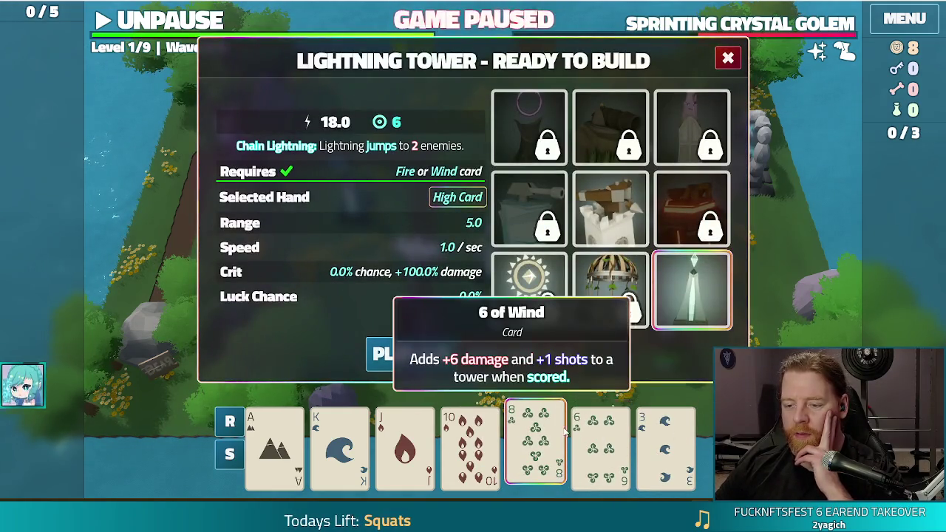
{"action": "left_click", "coordinate": [535, 443]}
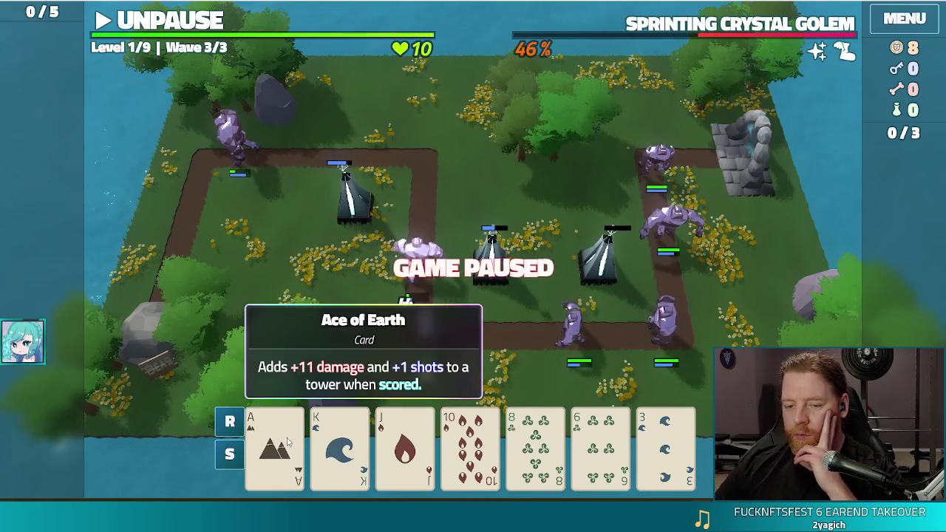
{"action": "left_click", "coordinate": [274, 443]}
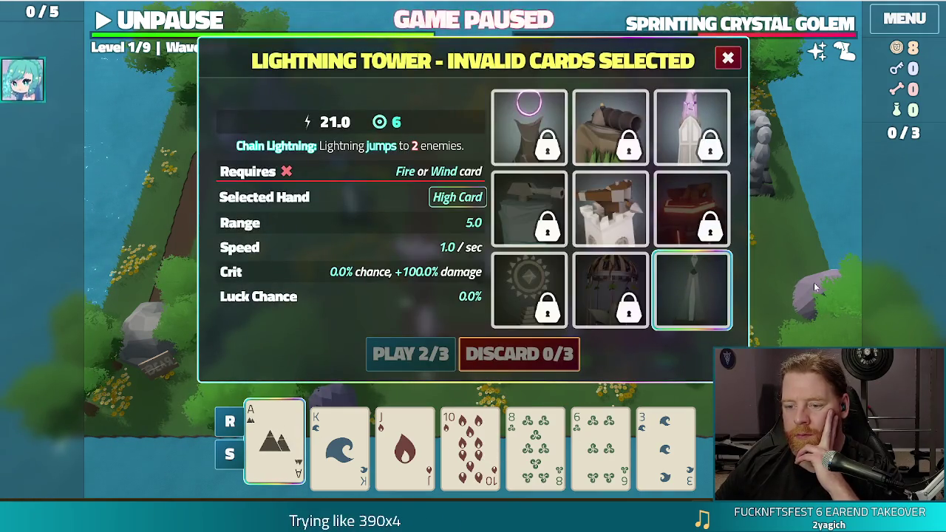
{"action": "left_click", "coordinate": [611, 208]}
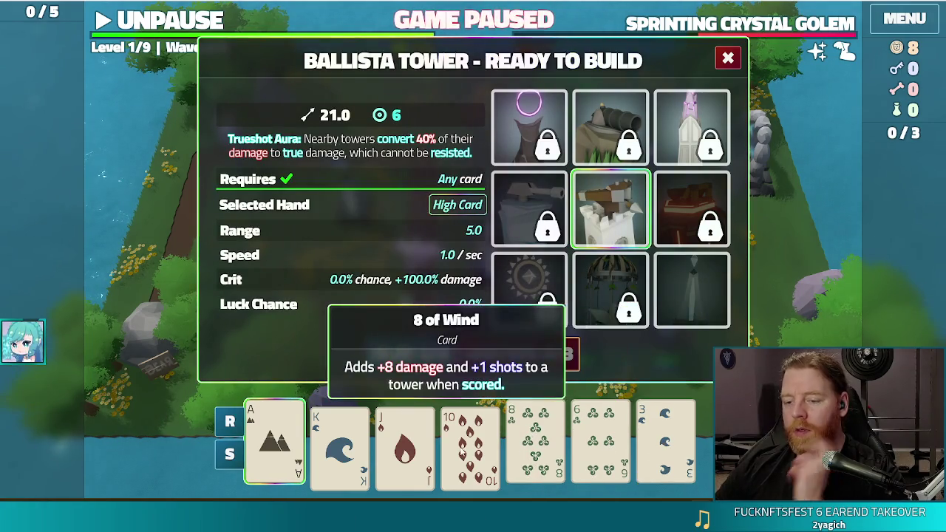
{"action": "left_click", "coordinate": [416, 353]}
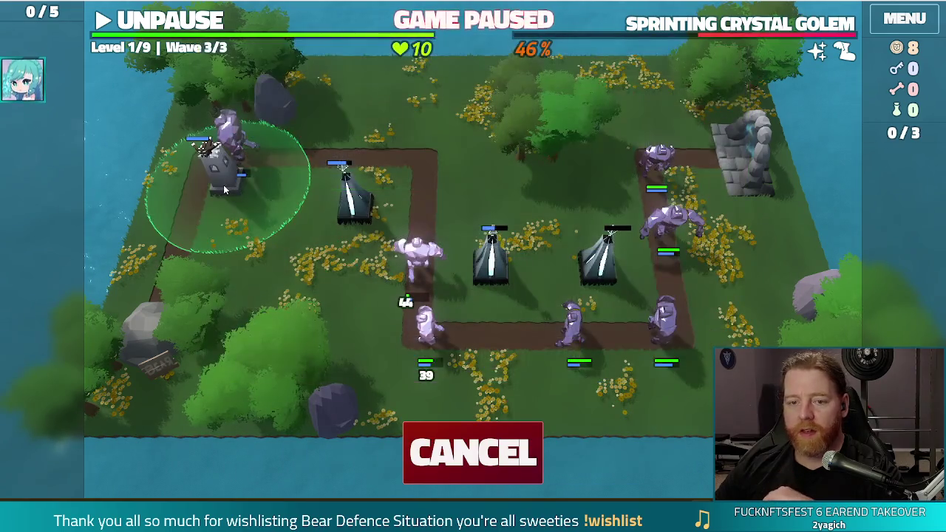
{"action": "left_click", "coordinate": [247, 195]}
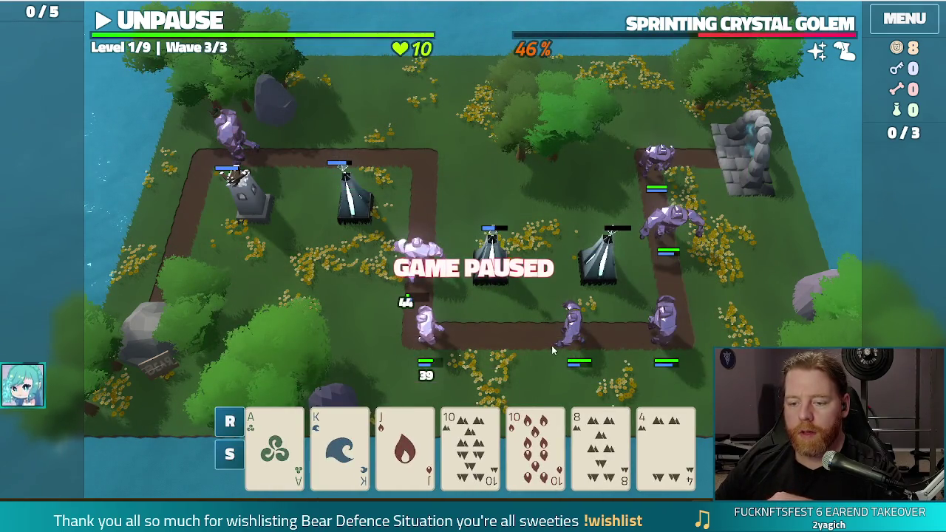
Build a second Ballista from a Pair of 10s next to the first, then unpause
{"action": "left_click", "coordinate": [471, 444]}
{"action": "left_click", "coordinate": [536, 444]}
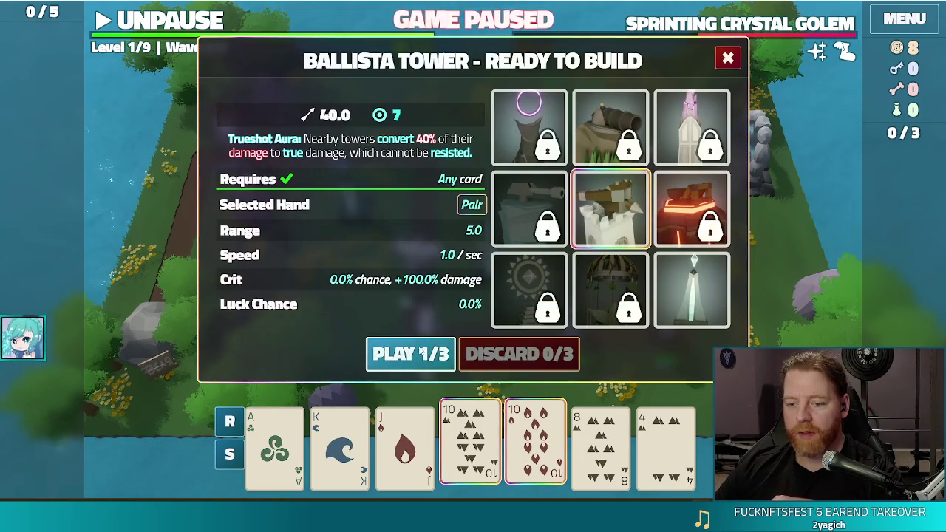
{"action": "left_click", "coordinate": [410, 353]}
{"action": "left_click", "coordinate": [241, 221]}
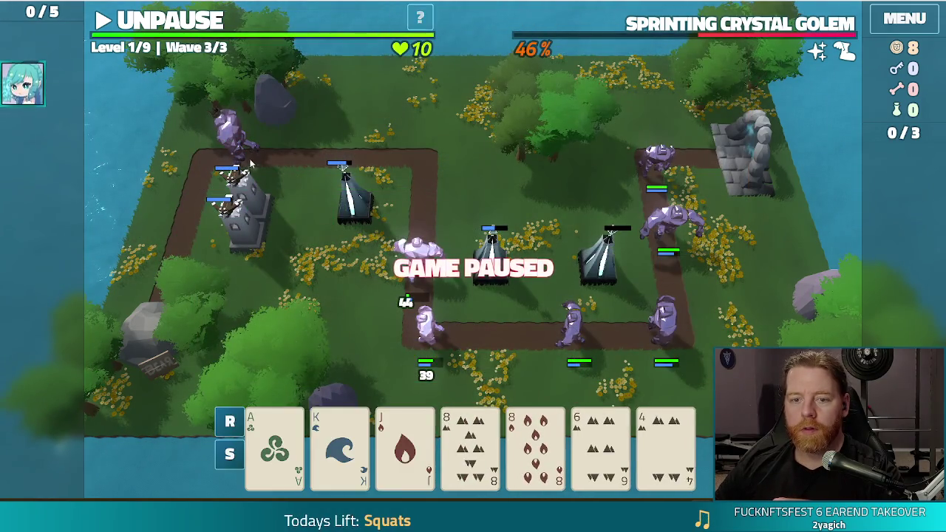
{"action": "left_click", "coordinate": [181, 26]}
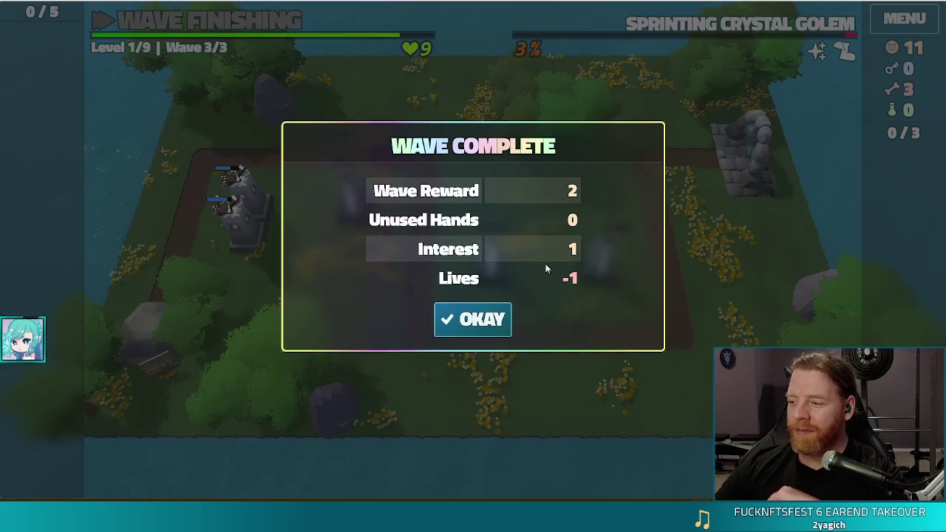
Dismiss the wave 3 results to advance to level 2
{"action": "left_click", "coordinate": [473, 320]}
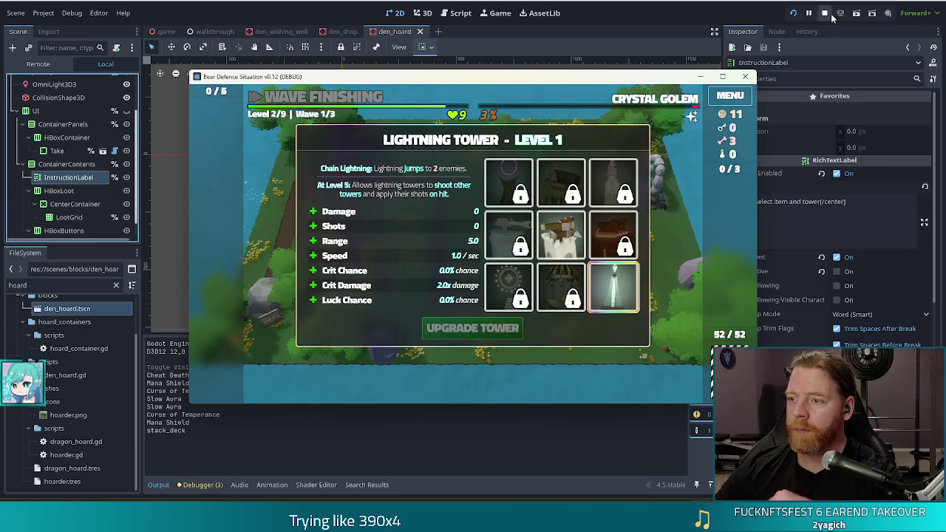
Stop the debug run to return to the Godot editor
{"action": "left_click", "coordinate": [824, 13]}
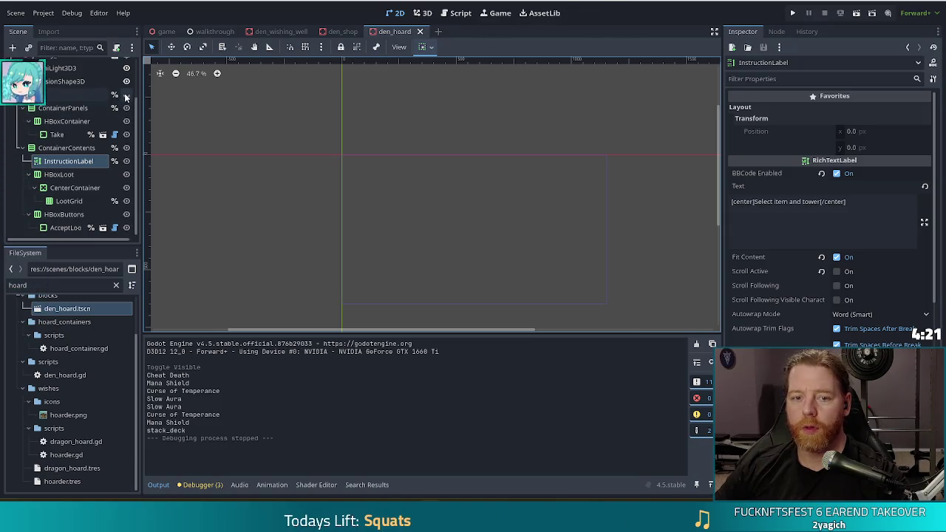
Unhide the UI node and open den_hoard.gd from the DenHoard root's script icon
{"action": "key", "text": "h"}
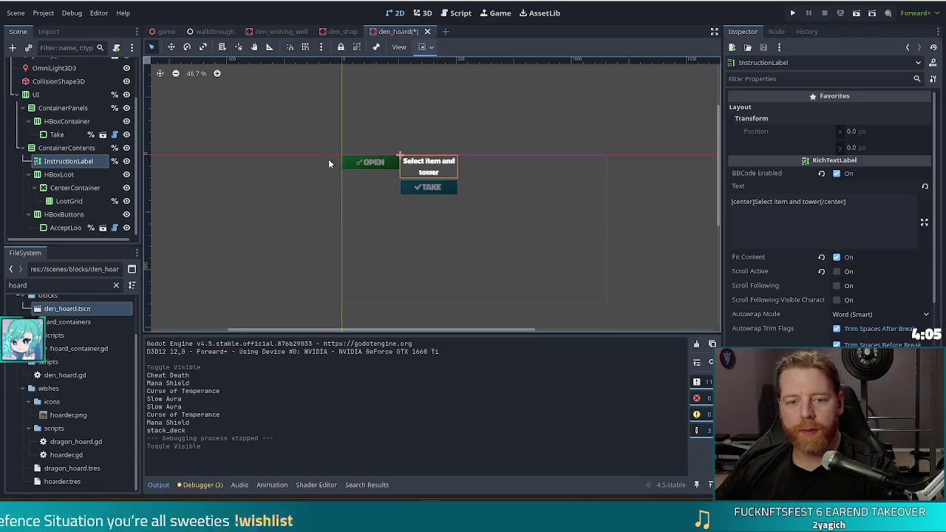
{"action": "left_click", "coordinate": [76, 121]}
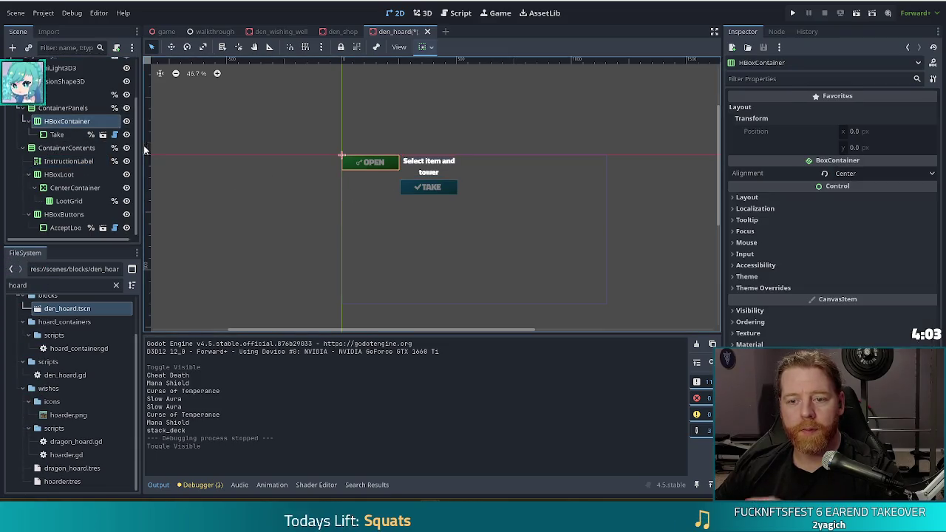
{"action": "scroll", "coordinate": [95, 126], "scroll_direction": "up", "scroll_amount": 2}
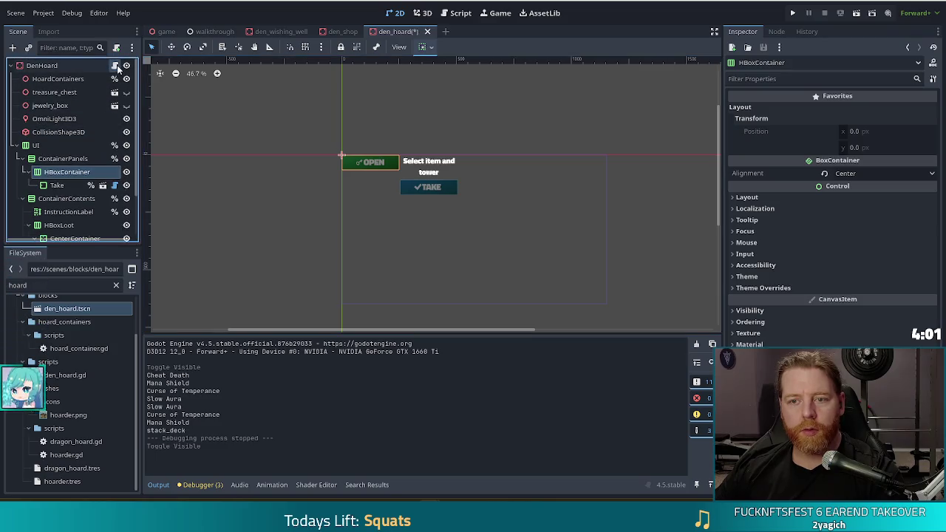
{"action": "left_click", "coordinate": [115, 65]}
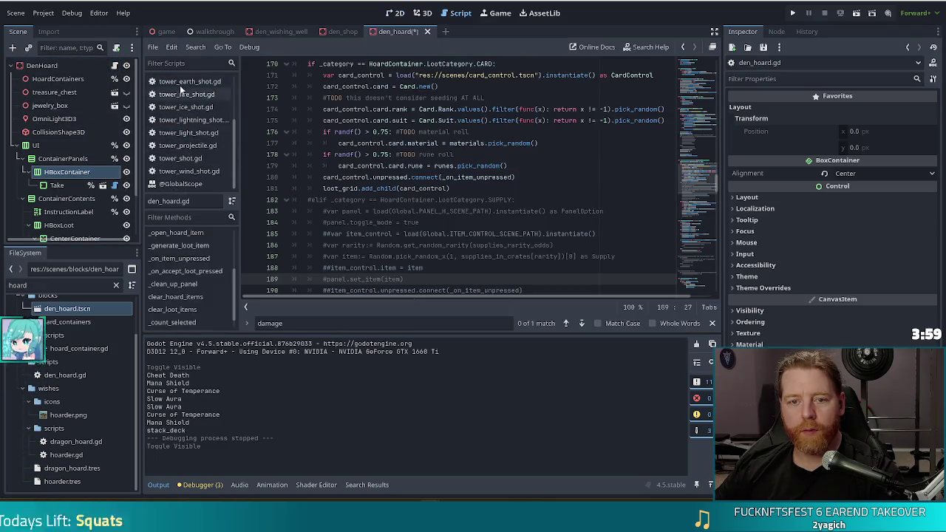
Close all scripts, reopen den_hoard.gd, and jump to add_hoard_containers
{"action": "left_click", "coordinate": [153, 47]}
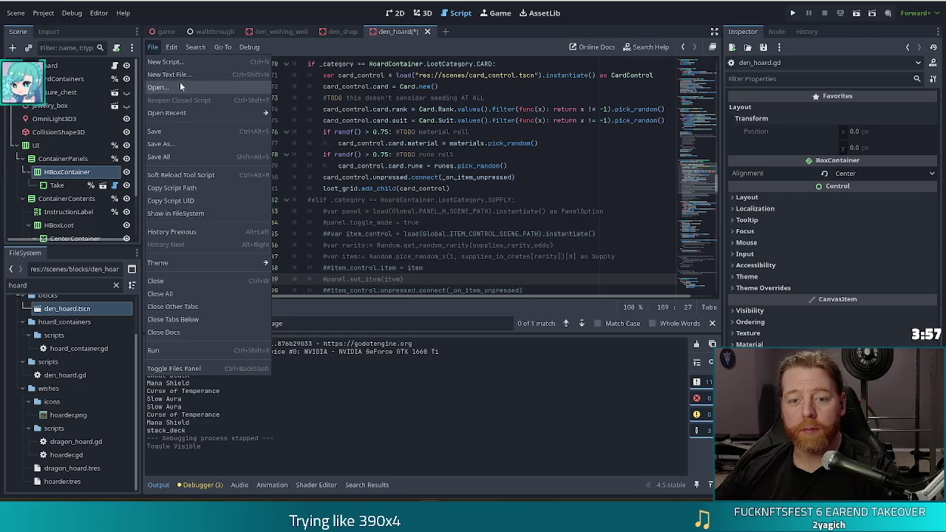
{"action": "left_click", "coordinate": [167, 298]}
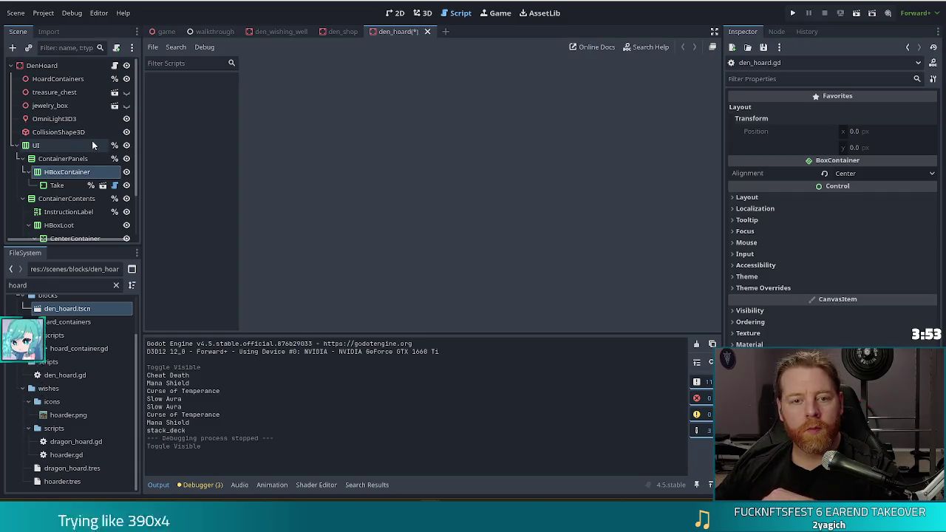
{"action": "left_click", "coordinate": [115, 65]}
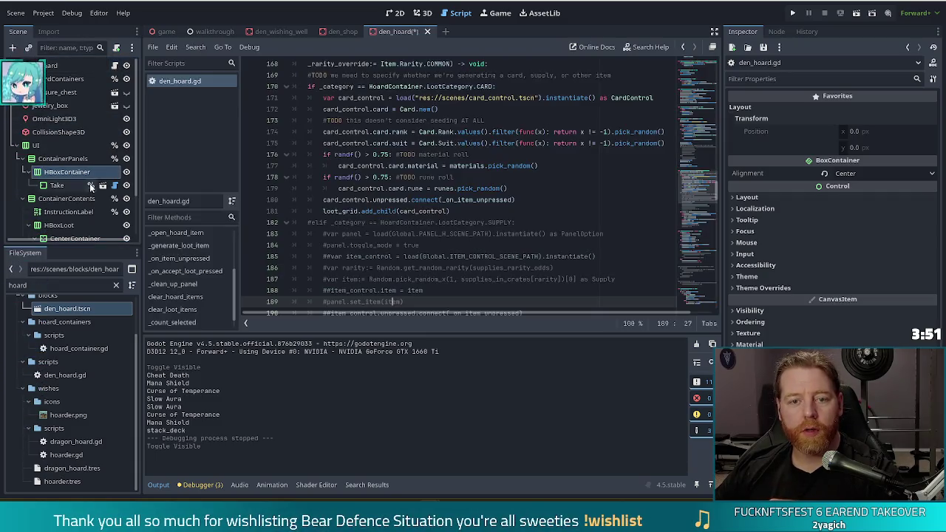
{"action": "left_click", "coordinate": [485, 165]}
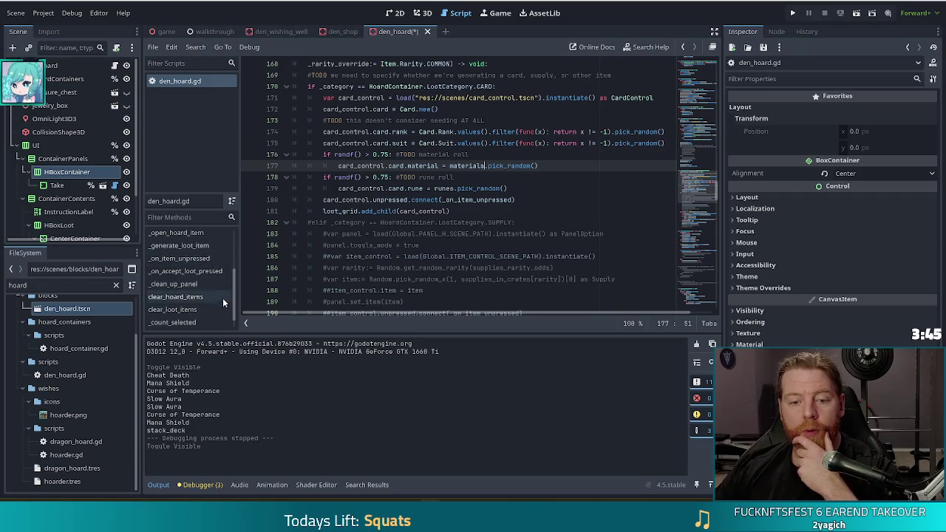
{"action": "left_click_drag", "start_coordinate": [237, 299], "coordinate": [237, 252]}
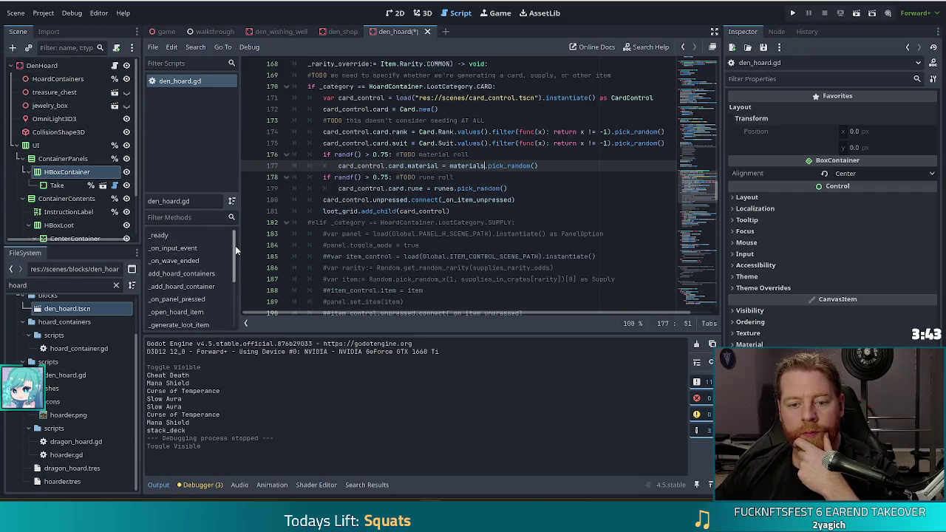
{"action": "left_click", "coordinate": [191, 275]}
{"action": "key", "text": "Down"}
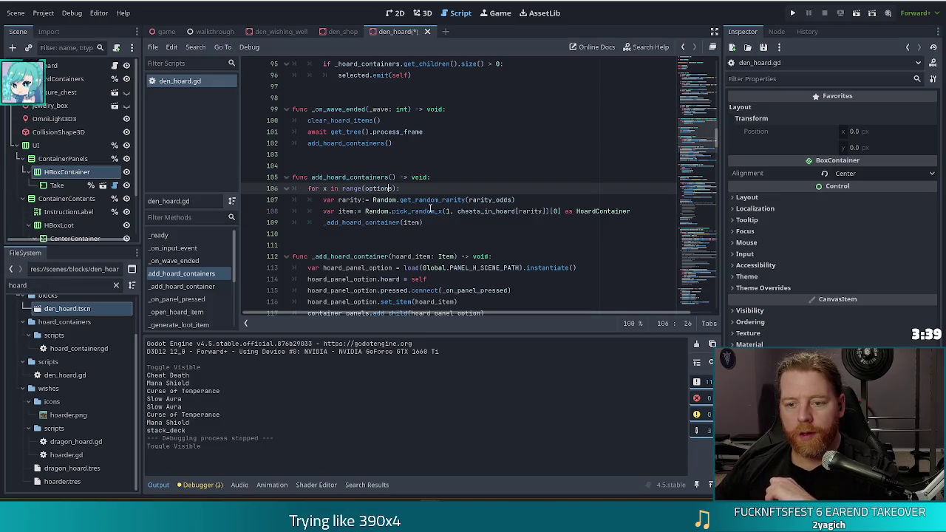
Review lines 108–120 of den_hoard.gd, then return to the scene's 2D view
{"action": "left_click", "coordinate": [428, 211]}
{"action": "left_click", "coordinate": [369, 222]}
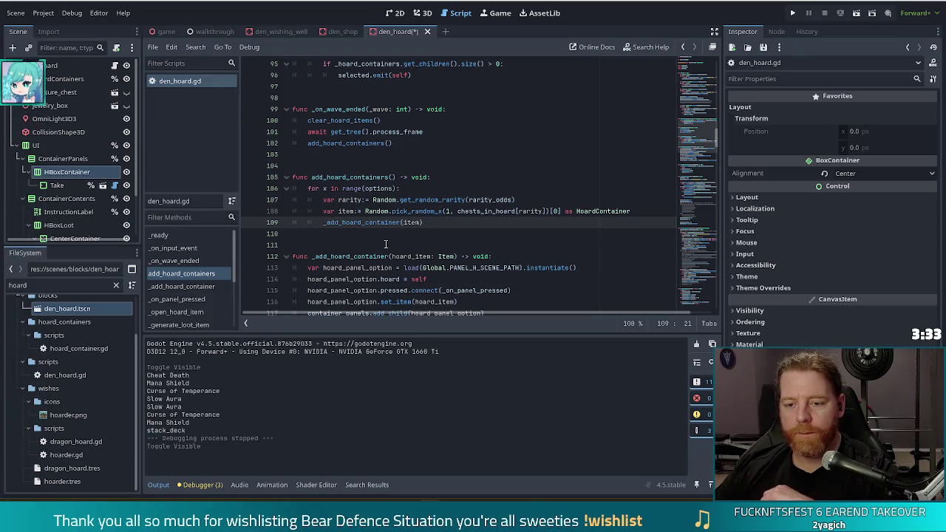
{"action": "scroll", "coordinate": [330, 231], "scroll_direction": "down", "scroll_amount": 2}
{"action": "left_click", "coordinate": [458, 256]}
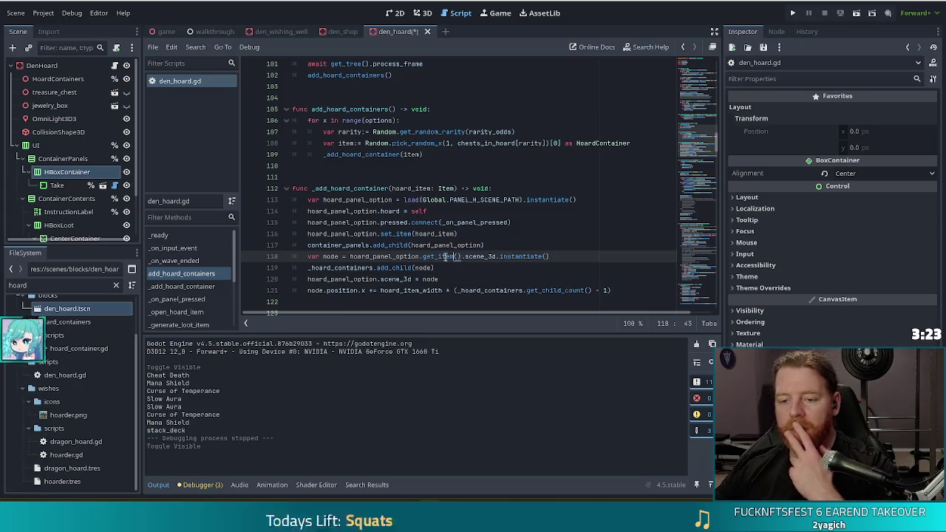
{"action": "left_click", "coordinate": [413, 280]}
{"action": "mouse_move", "coordinate": [613, 290]}
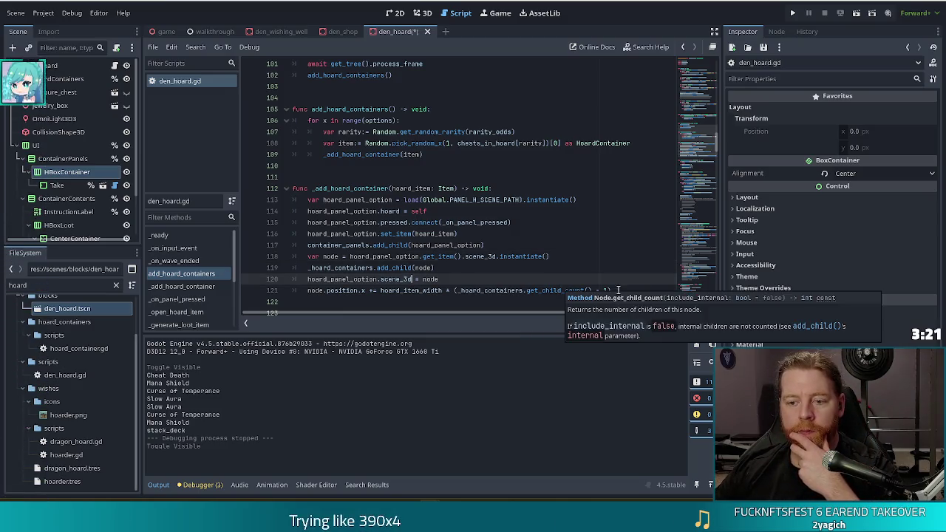
{"action": "scroll", "coordinate": [446, 255], "scroll_direction": "down", "scroll_amount": 1}
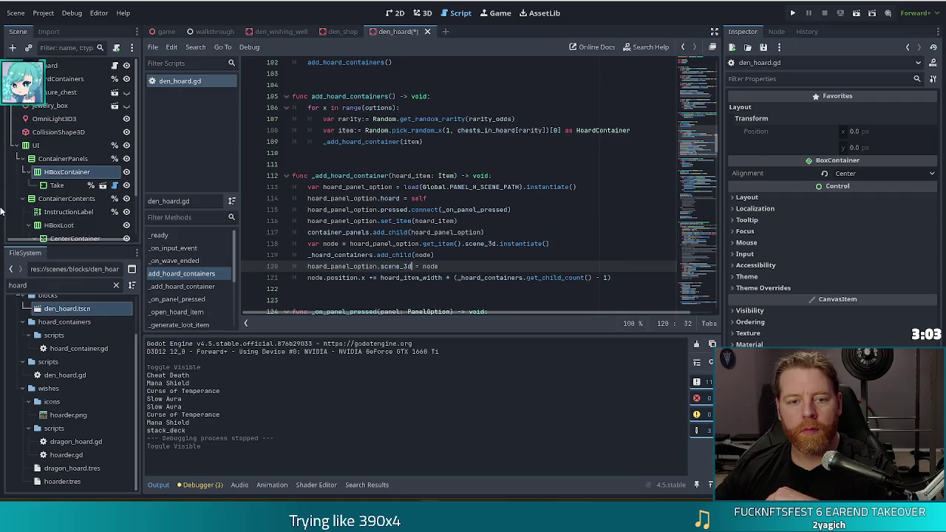
{"action": "left_click", "coordinate": [396, 13]}
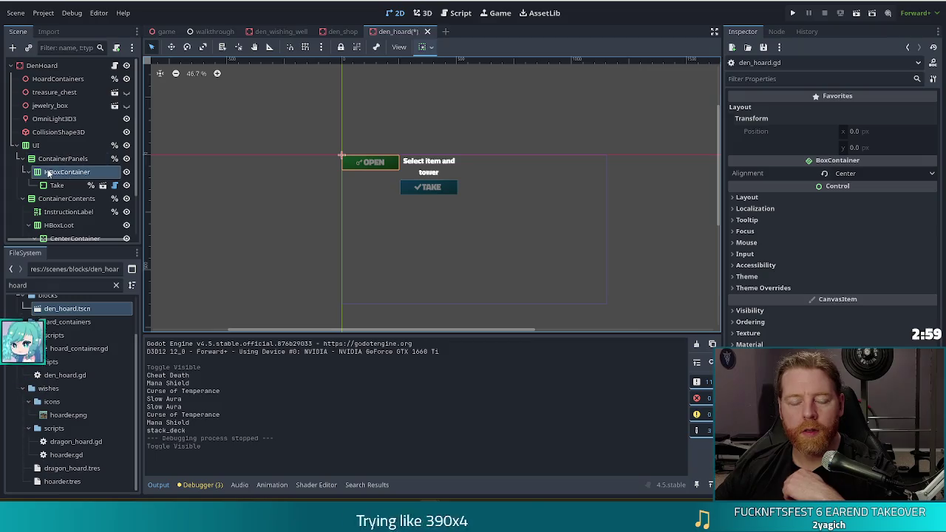
Select the UI node and start adding a child node under it
{"action": "left_click", "coordinate": [65, 159]}
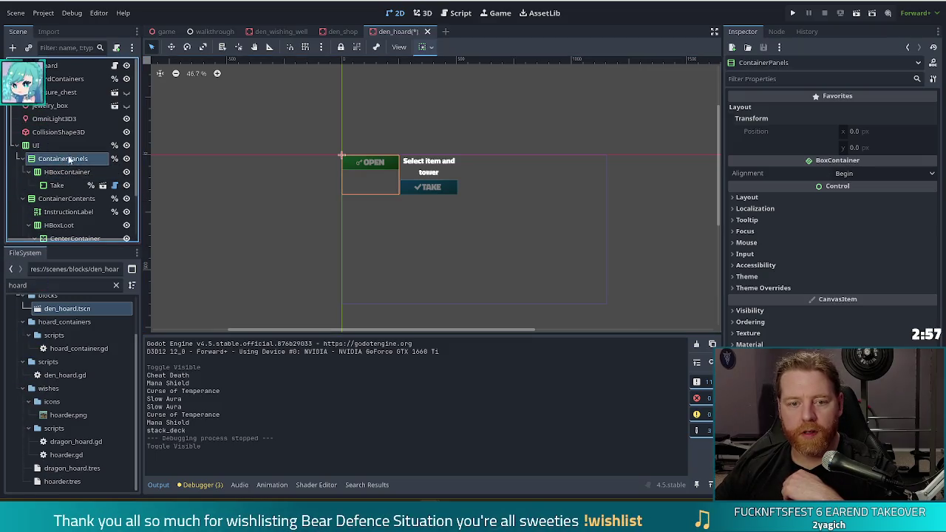
{"action": "left_click", "coordinate": [44, 147]}
{"action": "left_click", "coordinate": [12, 48]}
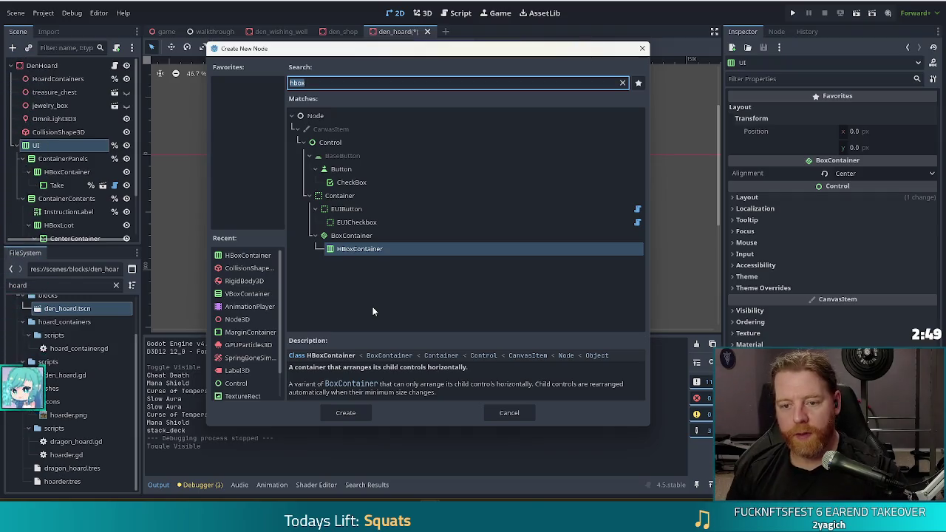
Add a VBoxContainer under UI, move HBoxContainer and ContainerPanels into it, and save
{"action": "type", "text": "vbox"}
{"action": "key", "text": "Return"}
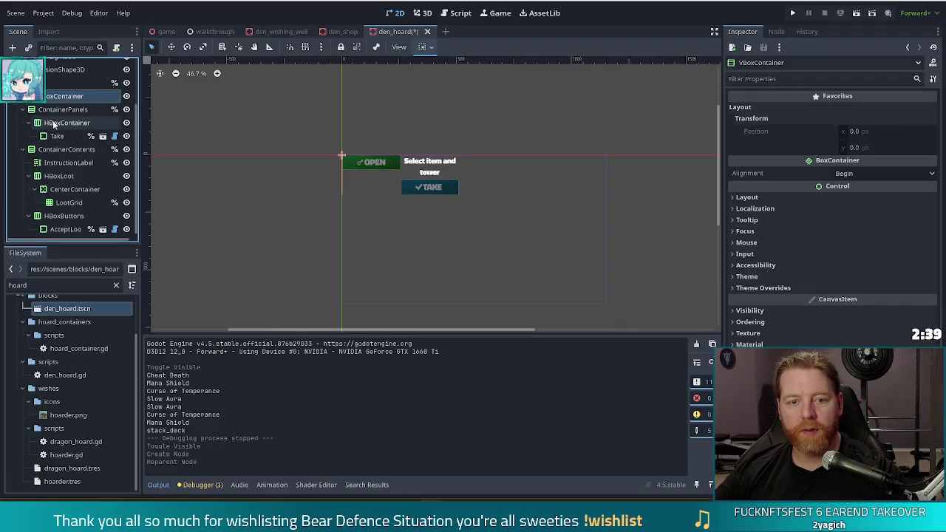
{"action": "left_click_drag", "start_coordinate": [51, 123], "coordinate": [59, 98]}
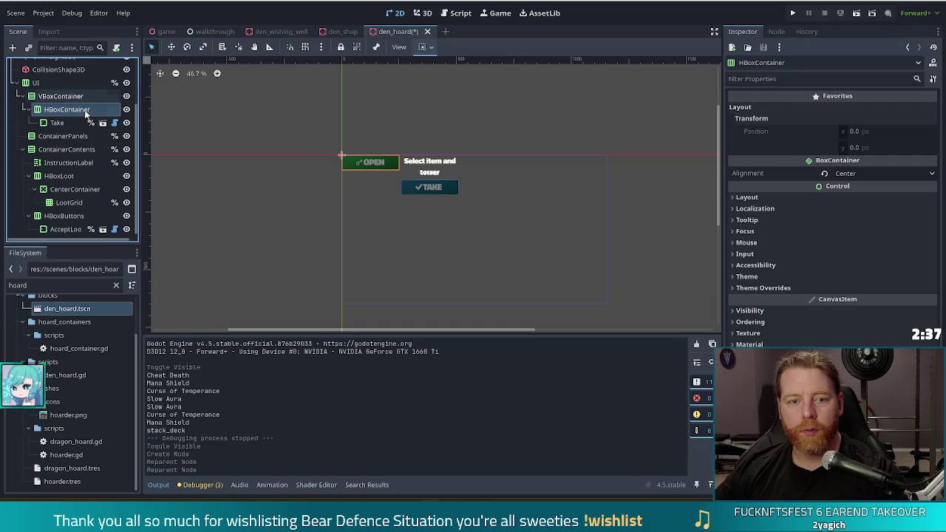
{"action": "left_click_drag", "start_coordinate": [63, 136], "coordinate": [61, 105]}
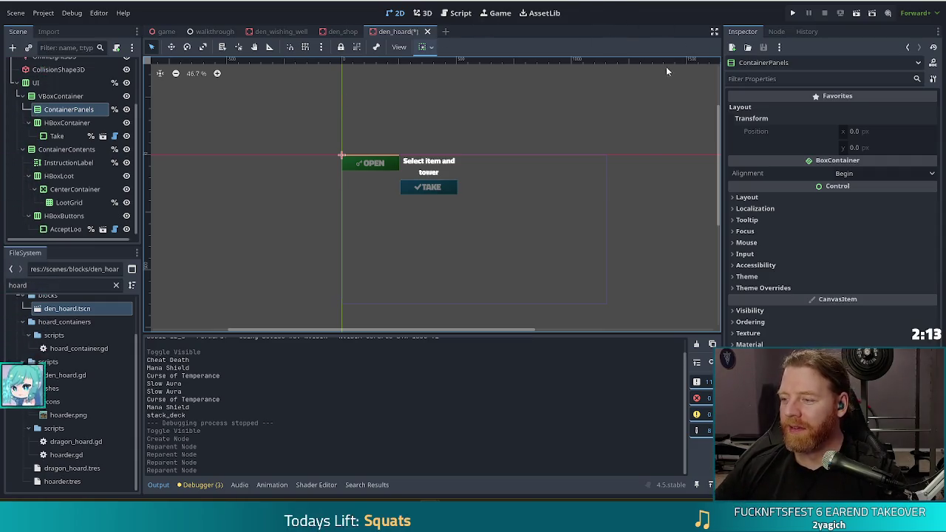
{"action": "key", "text": "ctrl+s"}
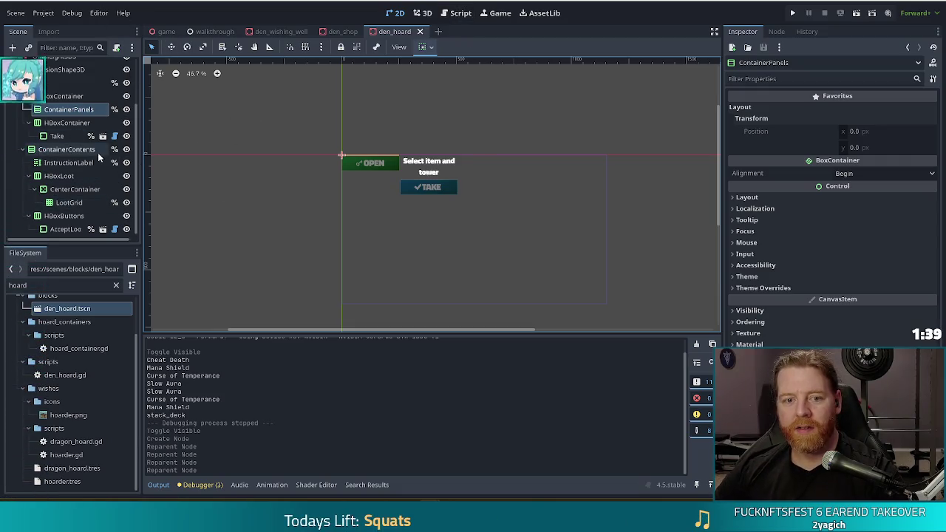
Run the game to test the rearranged hoard UI
{"action": "left_click", "coordinate": [790, 17]}
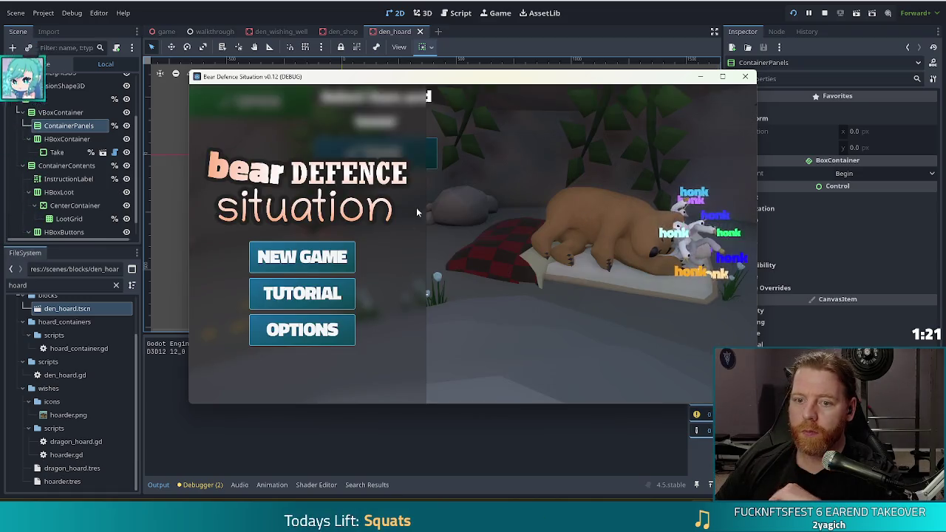
Hide the UI node in the den_hoard scene and save the scene
{"action": "left_click", "coordinate": [127, 101]}
{"action": "left_click", "coordinate": [127, 100]}
{"action": "key", "text": "ctrl+s"}
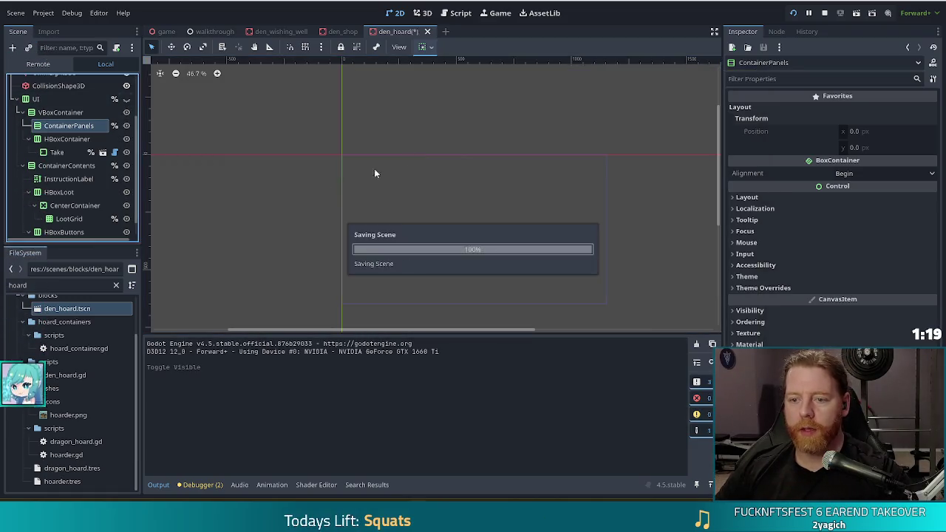
Start a new game, open the Treasure Chest hoard panel, then stop the game
{"action": "key", "text": "alt+Tab"}
{"action": "left_click", "coordinate": [302, 256]}
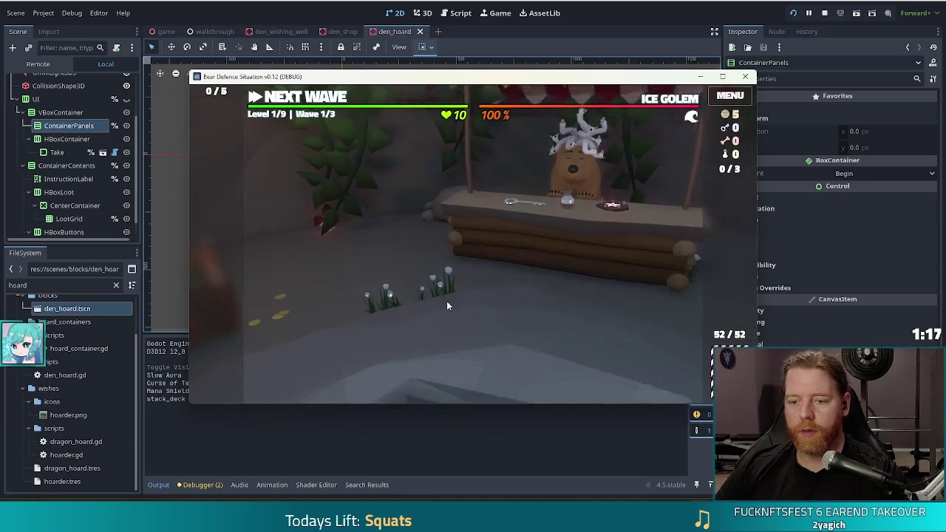
{"action": "left_click", "coordinate": [274, 241]}
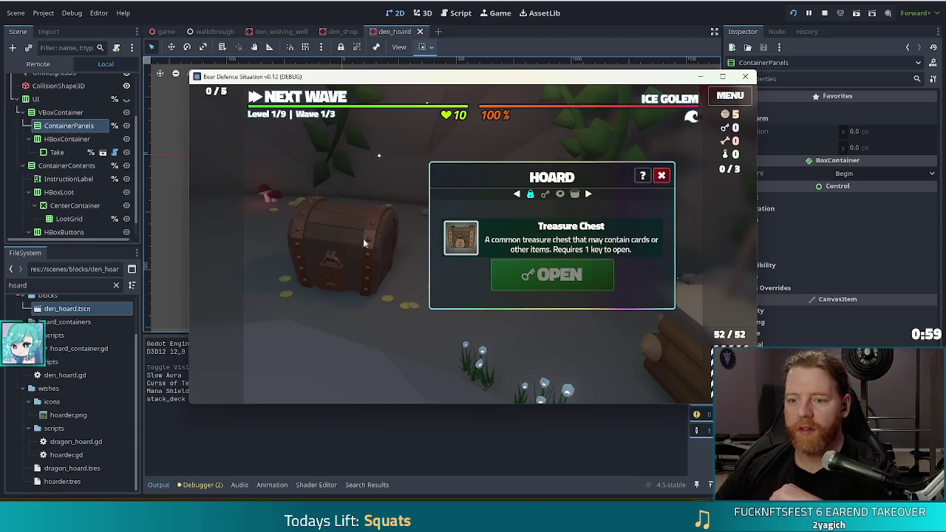
{"action": "left_click", "coordinate": [825, 12]}
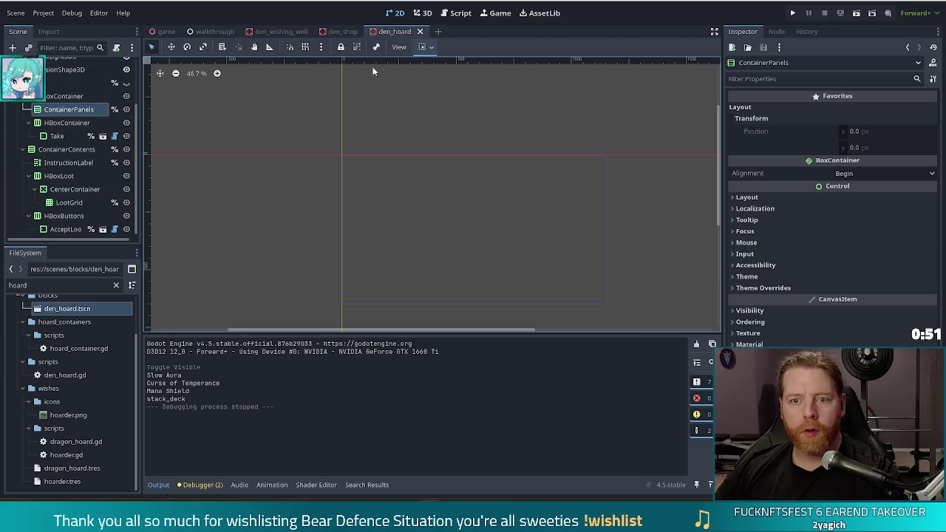
Read den_shop.gd's add_shop_item panel setup, then switch to the den_hoard.gd script
{"action": "left_click", "coordinate": [345, 33]}
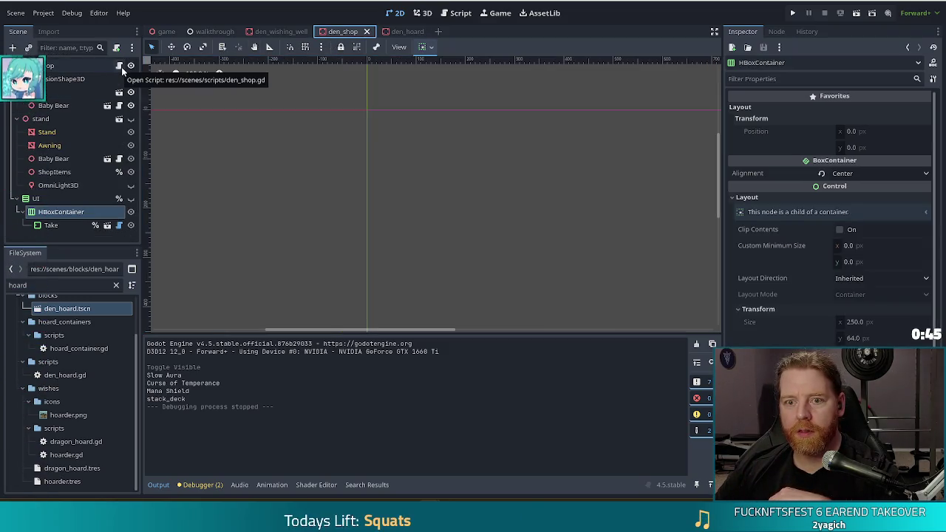
{"action": "left_click", "coordinate": [120, 66]}
{"action": "left_click", "coordinate": [444, 165]}
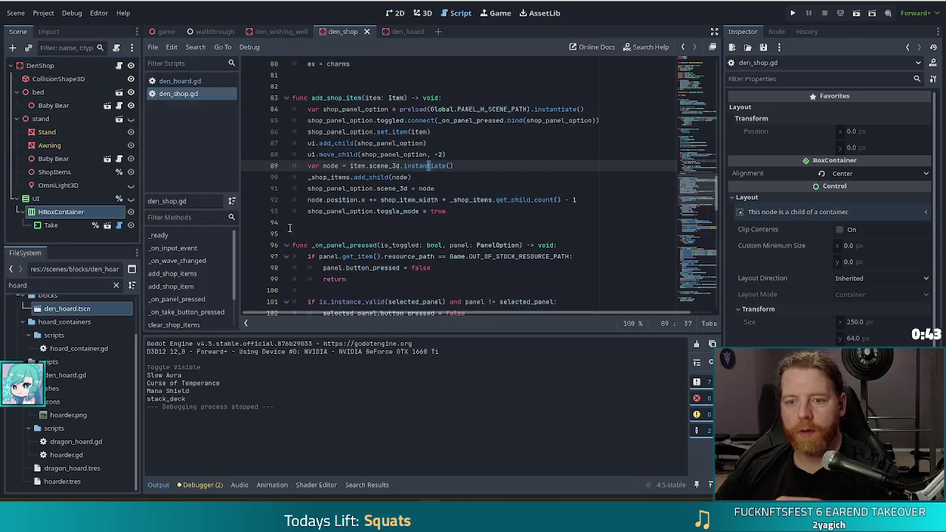
{"action": "left_click", "coordinate": [385, 143]}
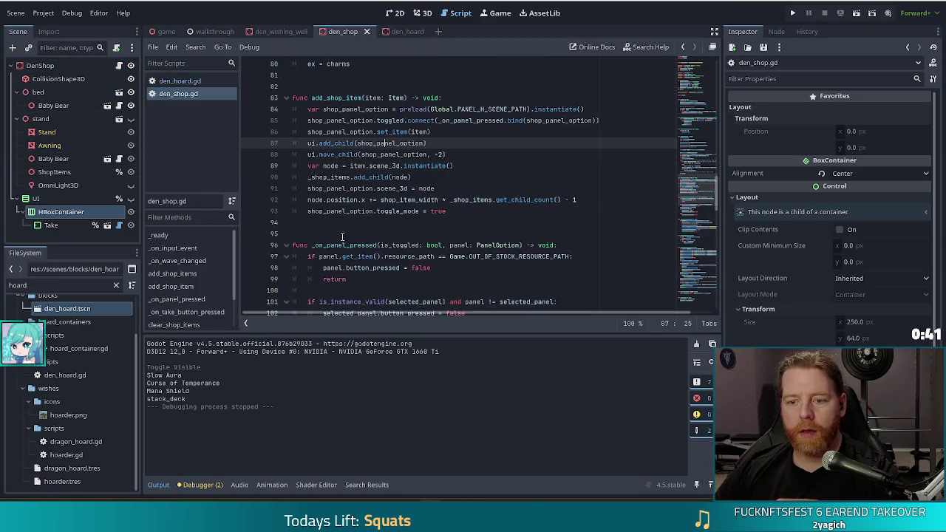
{"action": "left_click", "coordinate": [478, 212]}
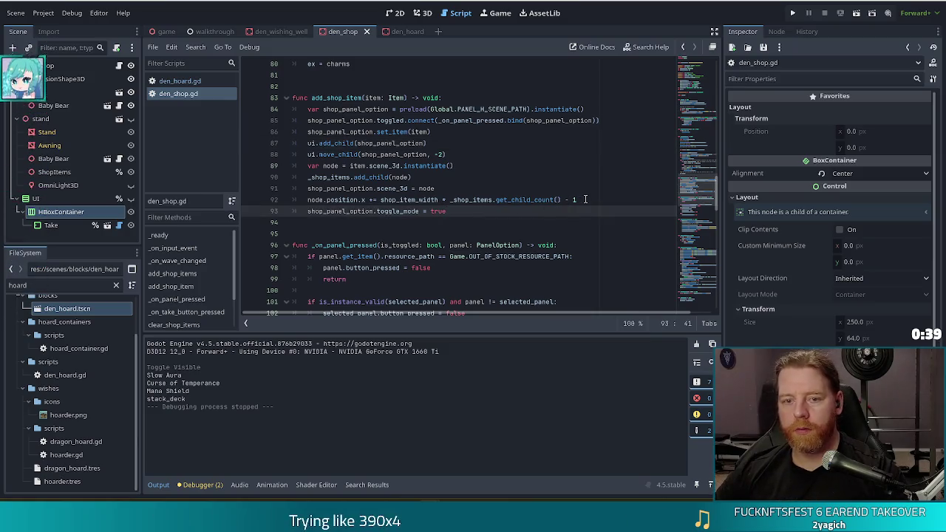
{"action": "left_click", "coordinate": [190, 81]}
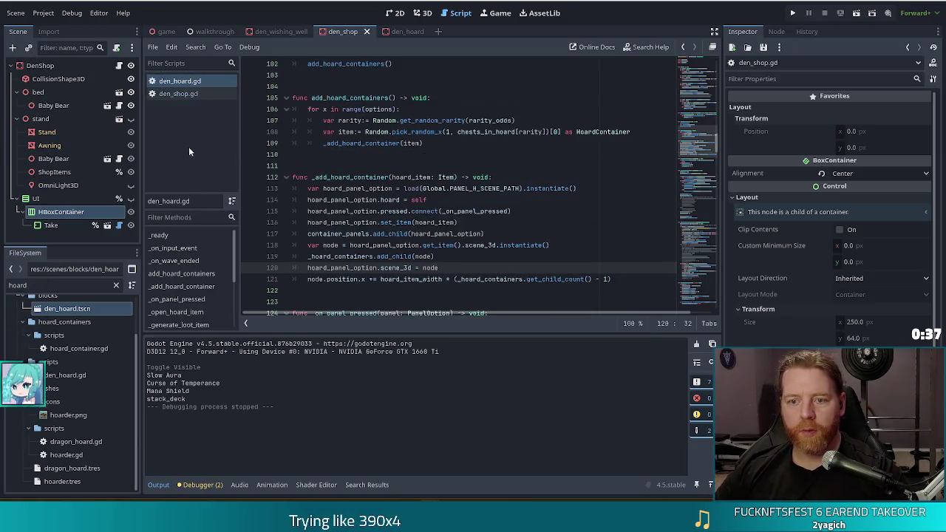
Check den_hoard.gd's lines 114 and 121, then start the Stop and Smell the Flowers Steam trailer
{"action": "left_click", "coordinate": [398, 200]}
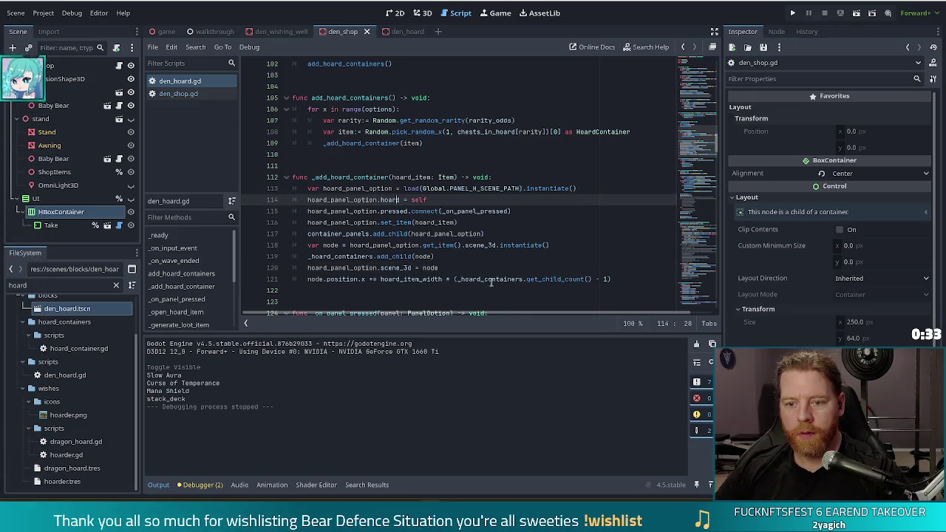
{"action": "left_click", "coordinate": [627, 278]}
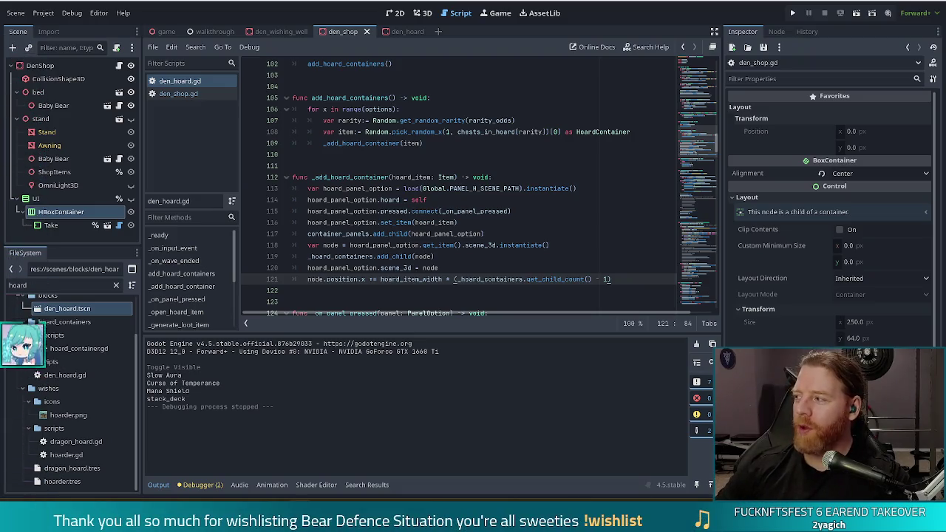
{"action": "key", "text": "alt+Tab"}
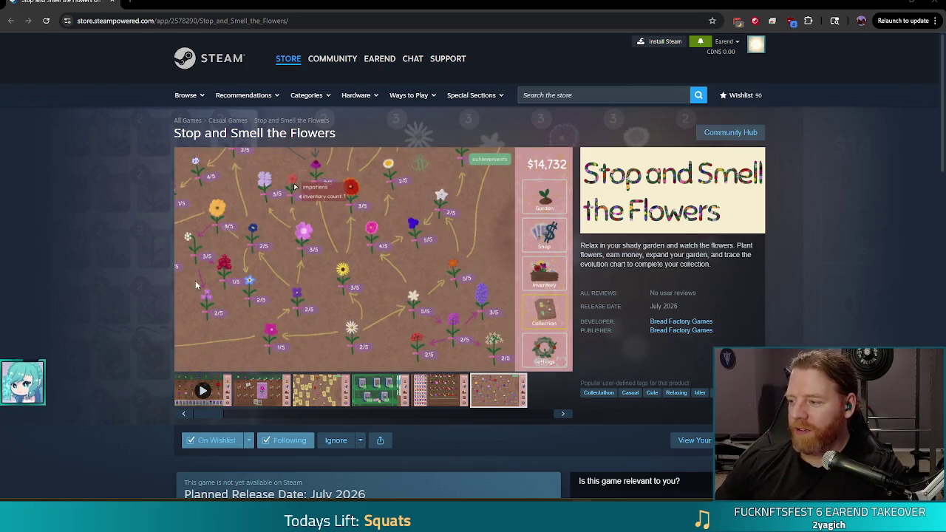
{"action": "left_click", "coordinate": [204, 392]}
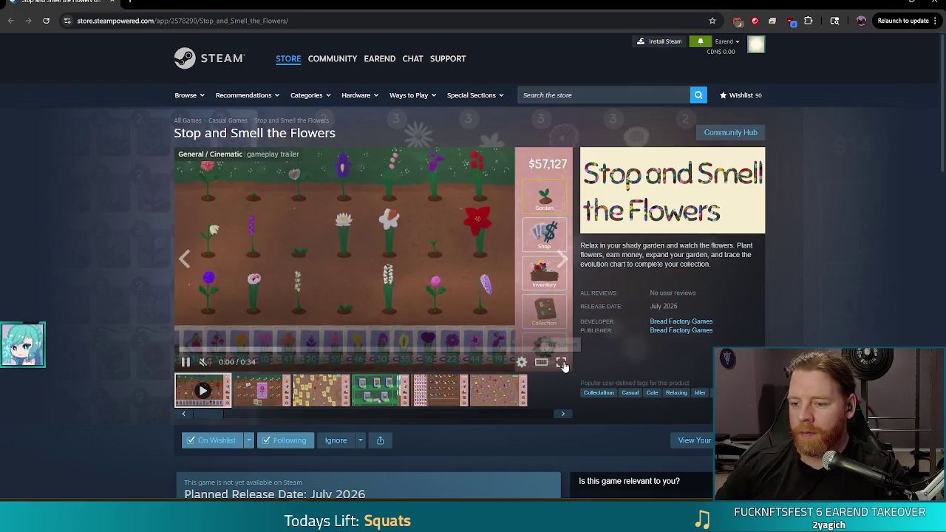
Watch the Stop and Smell the Flowers trailer in full screen
{"action": "left_click", "coordinate": [562, 361]}
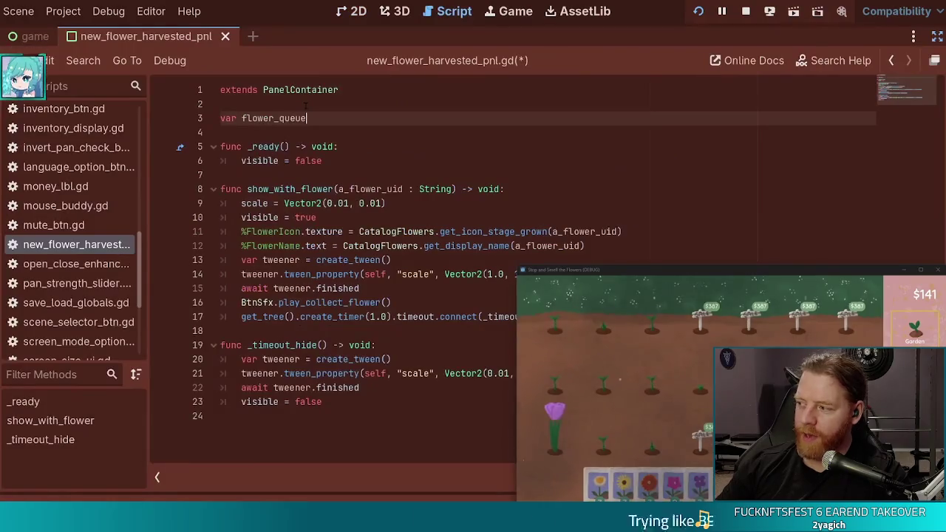
{"action": "type", "text": ": Array["}
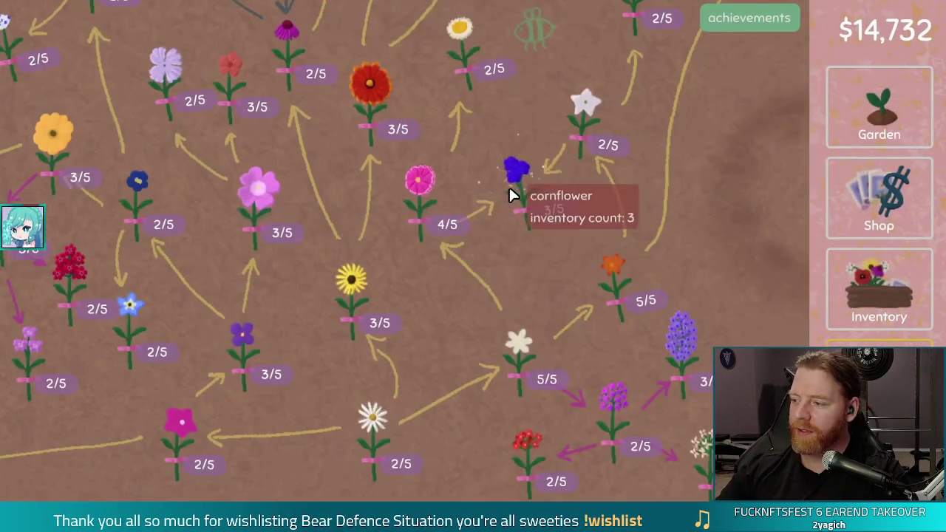
Follow the trailer through the priced seed shop and the flower discovery tree page
{"action": "left_click", "coordinate": [510, 190]}
{"action": "left_click", "coordinate": [510, 191]}
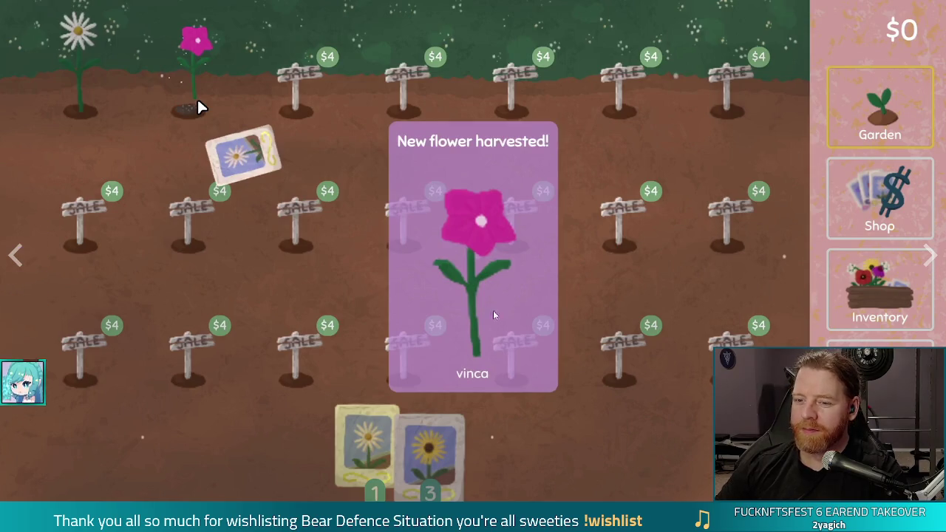
{"action": "left_click", "coordinate": [930, 255]}
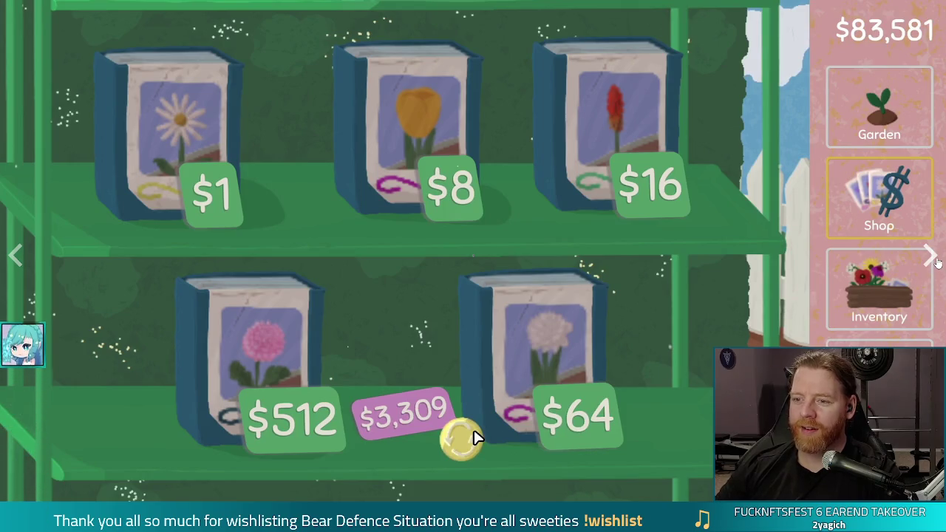
{"action": "left_click", "coordinate": [882, 310]}
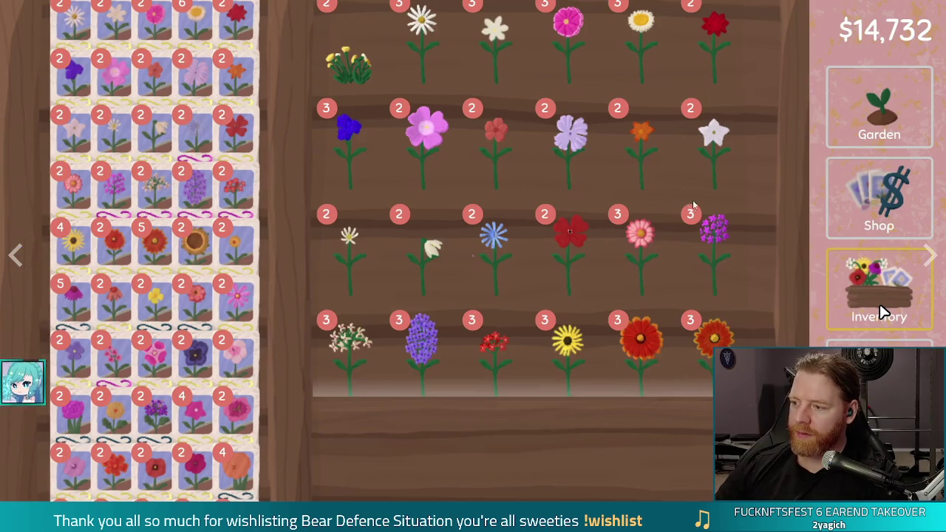
Browse the game's collected flowers inventory in the trailer footage
{"action": "left_click", "coordinate": [884, 311]}
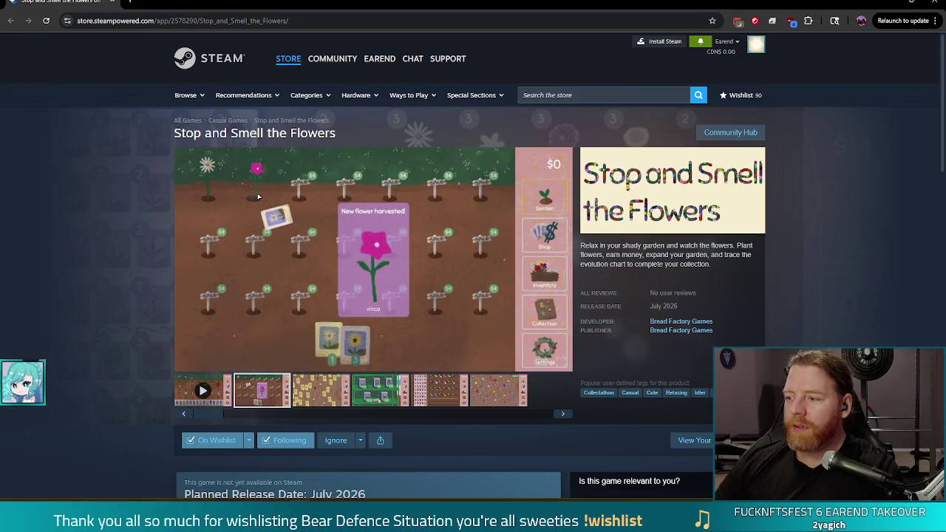
Switch from the browser back to den_hoard.gd's _add_hoard_container in Godot
{"action": "key", "text": "alt+Tab"}
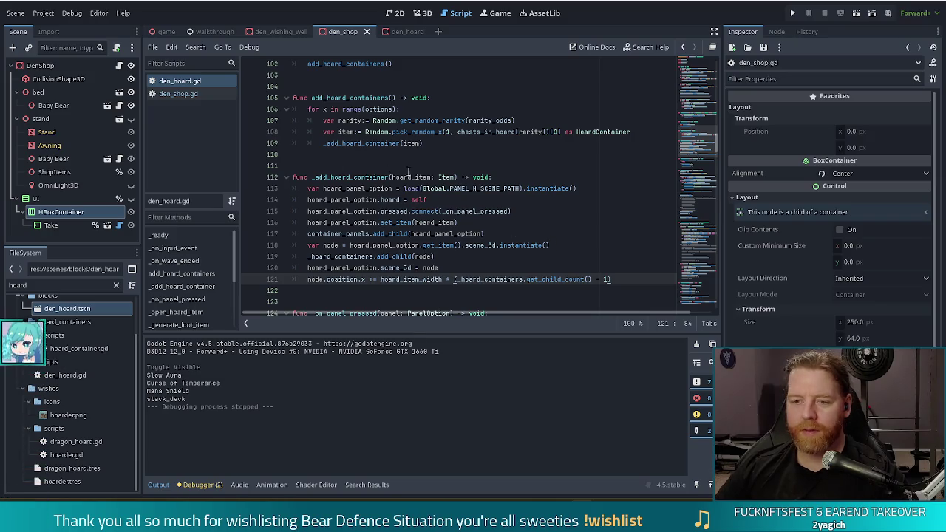
{"action": "left_click", "coordinate": [434, 223]}
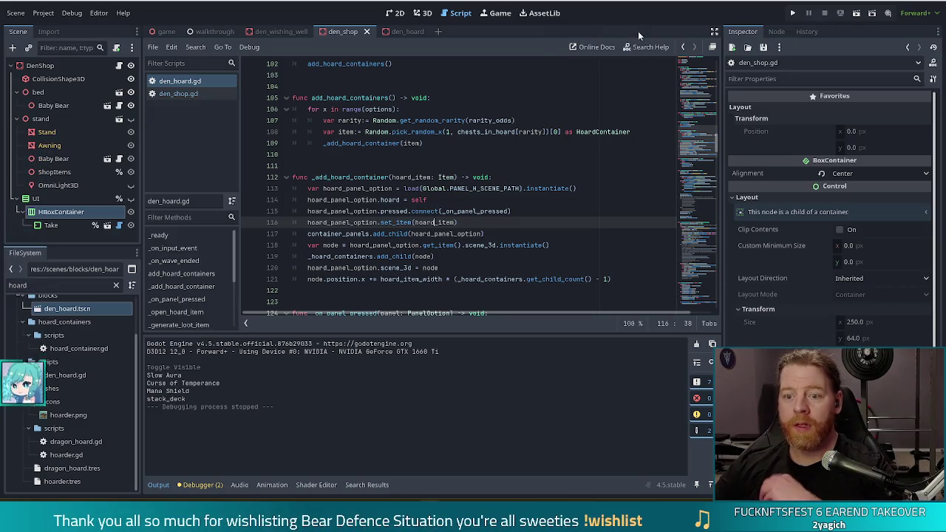
{"action": "left_click", "coordinate": [508, 212]}
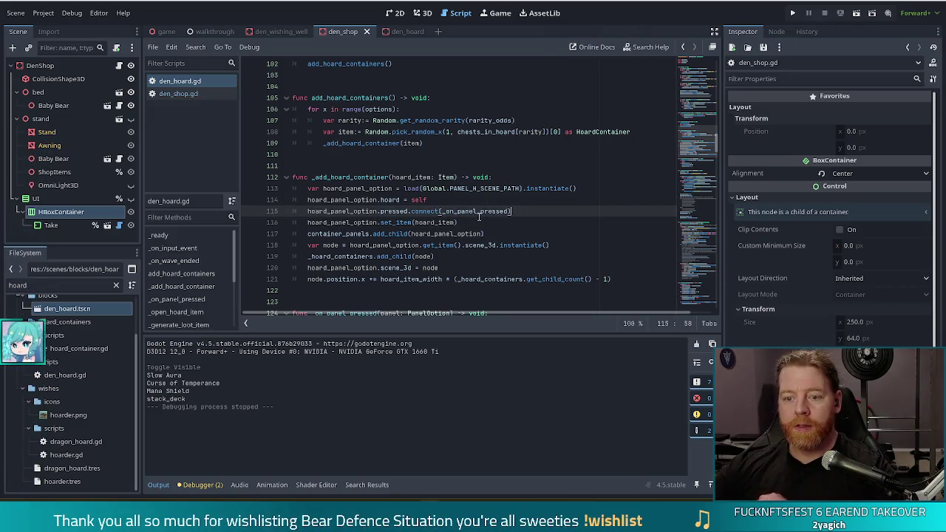
Add 'hoard_panel_option.toggle_mode = true' as line 122 of den_hoard.gd, matching den_shop.gd, and save
{"action": "left_click", "coordinate": [444, 268]}
{"action": "left_click", "coordinate": [615, 279]}
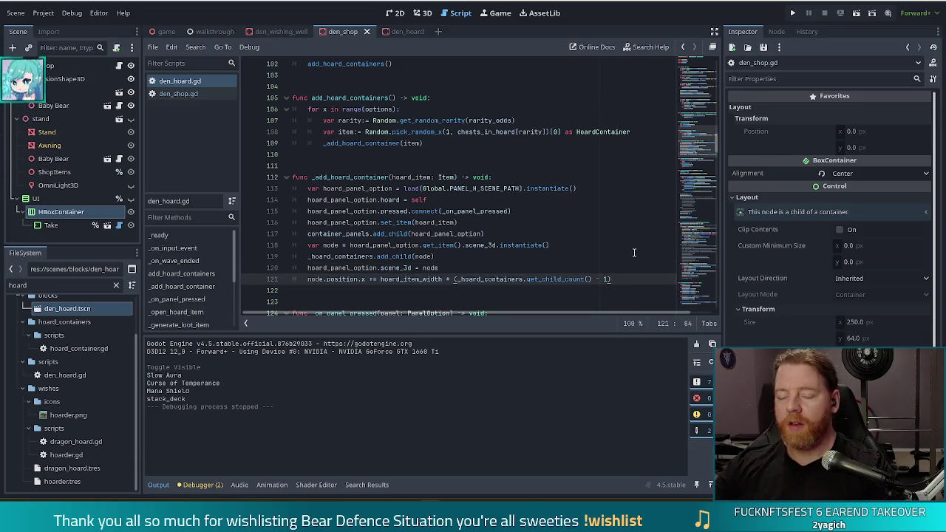
{"action": "key", "text": "Return"}
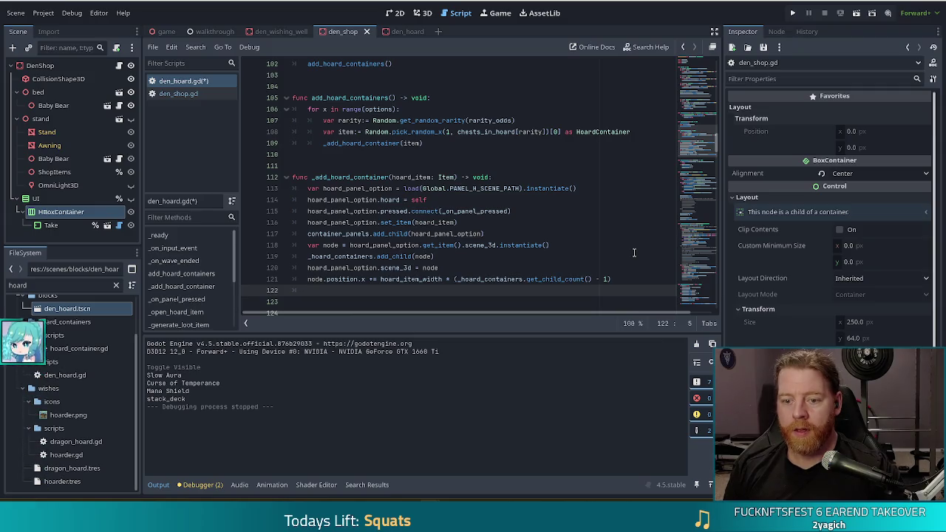
{"action": "type", "text": "hoard_panel_option."}
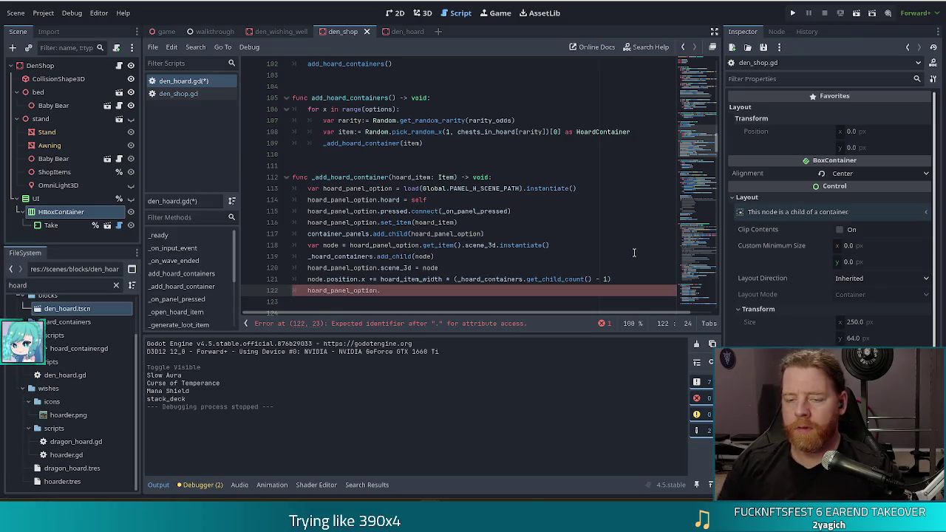
{"action": "left_click", "coordinate": [195, 96]}
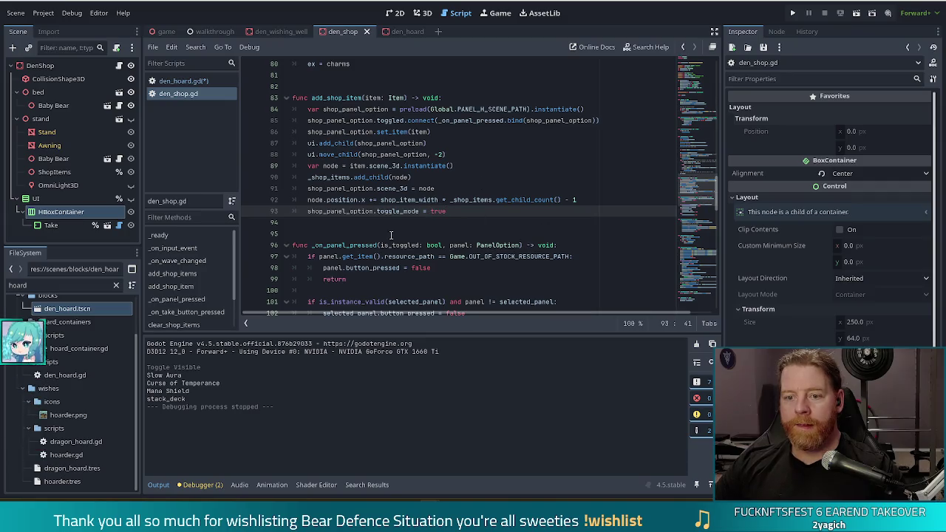
{"action": "key", "text": "alt+Left"}
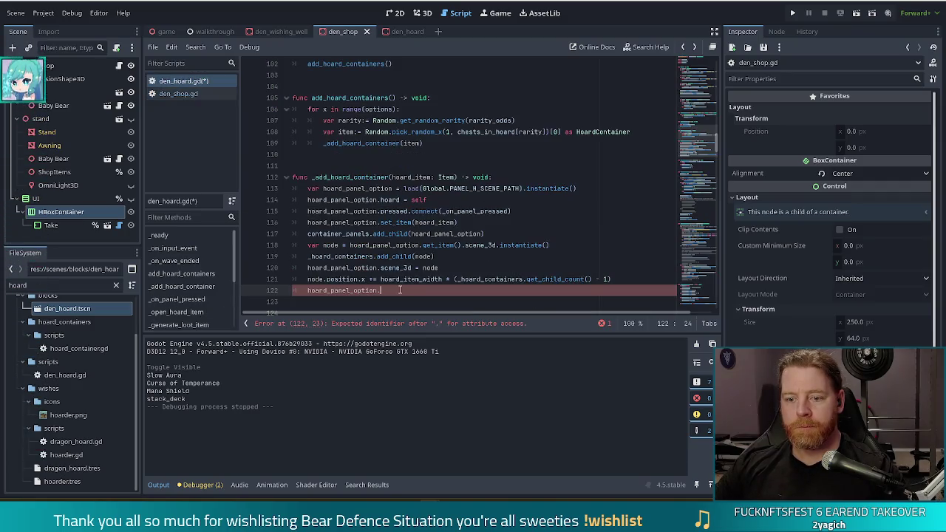
{"action": "type", "text": "toggle"}
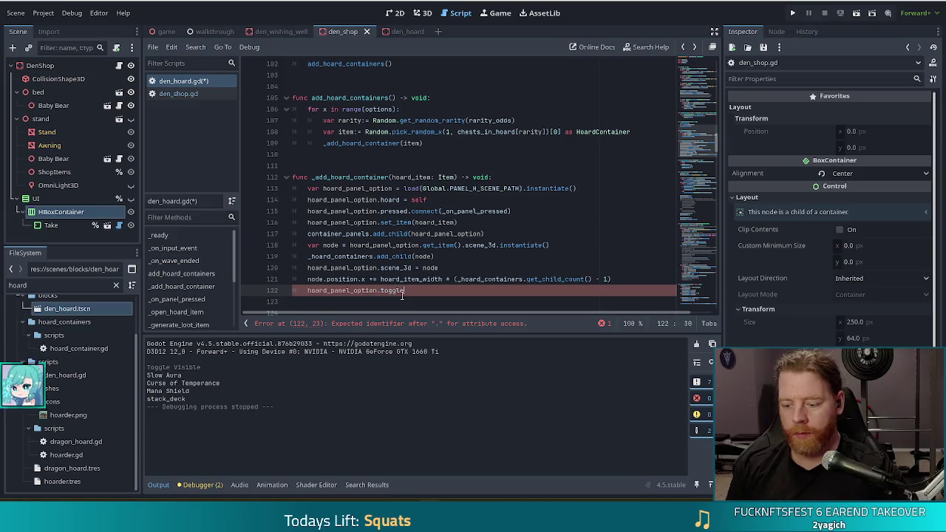
{"action": "type", "text": "_mode = true"}
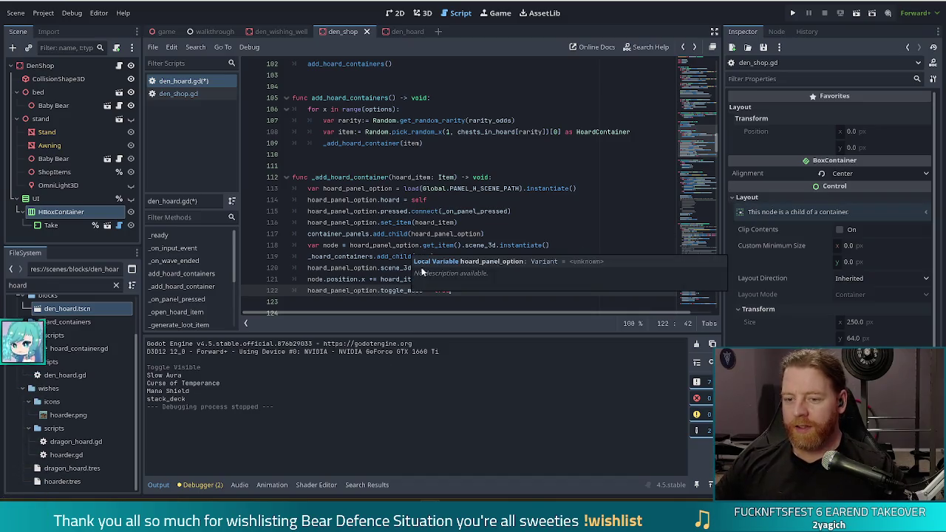
{"action": "left_click", "coordinate": [390, 257]}
{"action": "key", "text": "ctrl+s"}
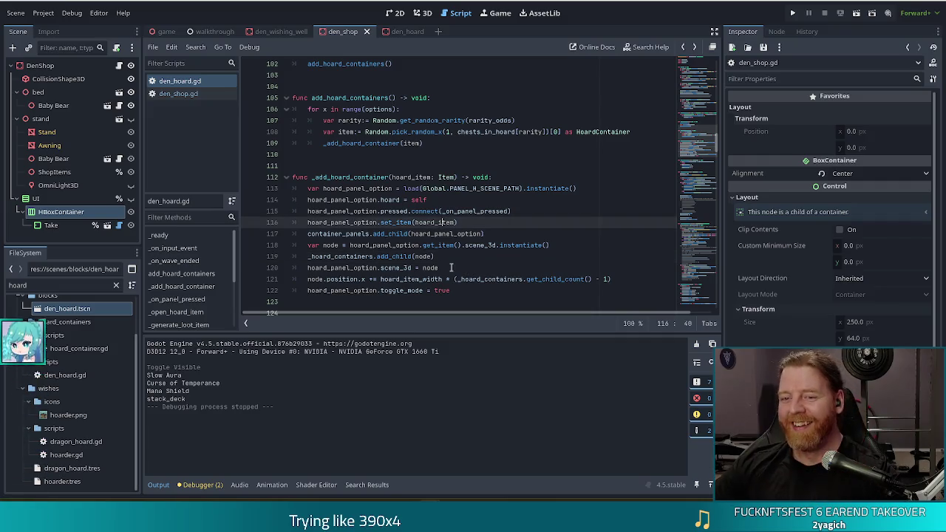
Select 'pressed' in line 115's connect call and compare with den_shop.gd's toggled.connect line
{"action": "left_click", "coordinate": [482, 289]}
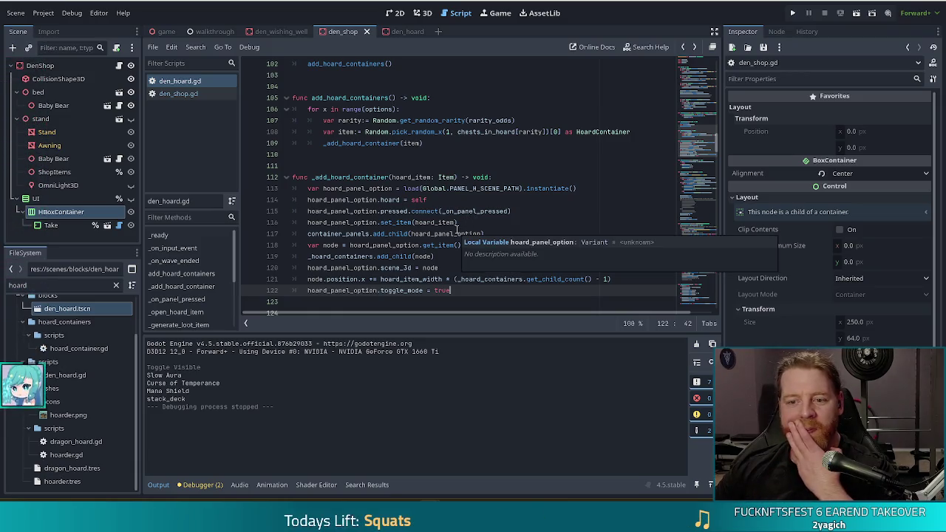
{"action": "left_click", "coordinate": [446, 204]}
{"action": "left_click", "coordinate": [394, 211]}
{"action": "double_click", "coordinate": [394, 212]}
{"action": "left_click", "coordinate": [194, 90]}
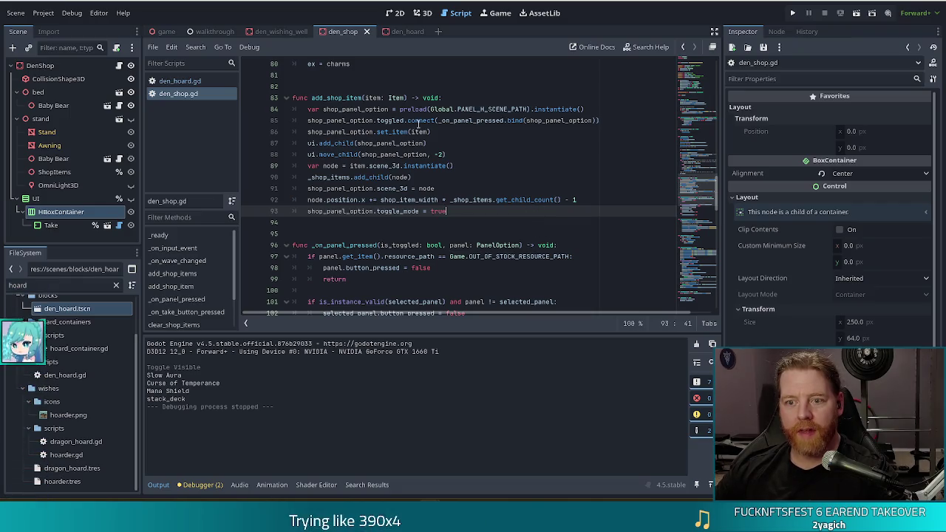
Change line 115 to hoard_panel_option.toggled.connect(_on_panel_pressed) in den_hoard.gd and save
{"action": "left_click", "coordinate": [180, 80]}
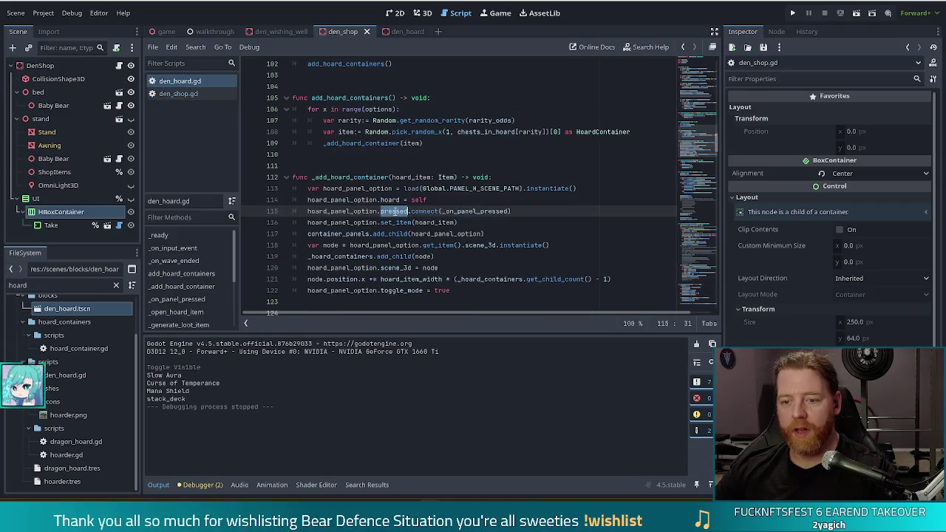
{"action": "type", "text": "toggled"}
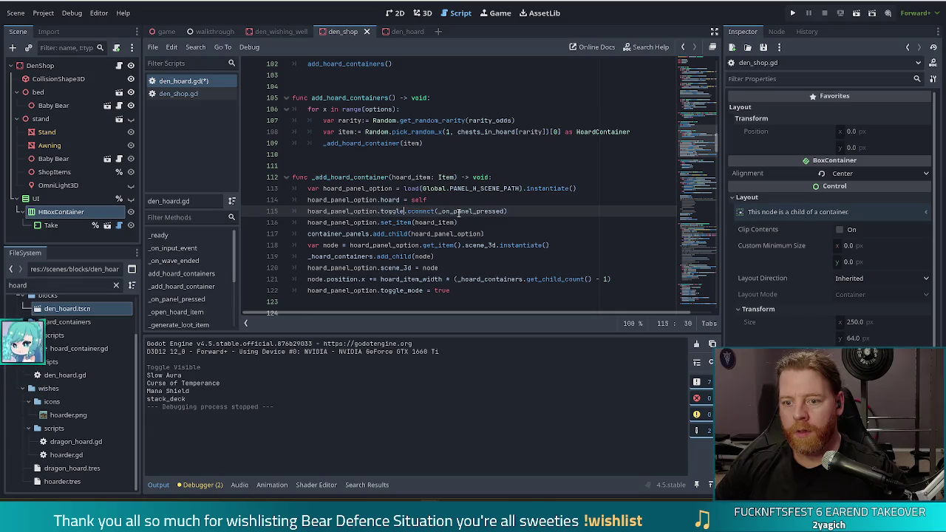
{"action": "key", "text": "ctrl+s"}
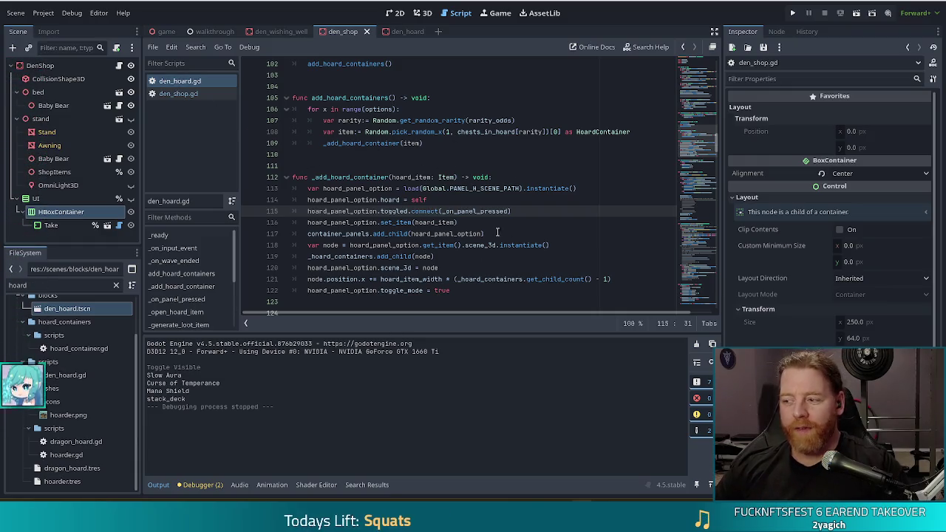
{"action": "mouse_move", "coordinate": [459, 208]}
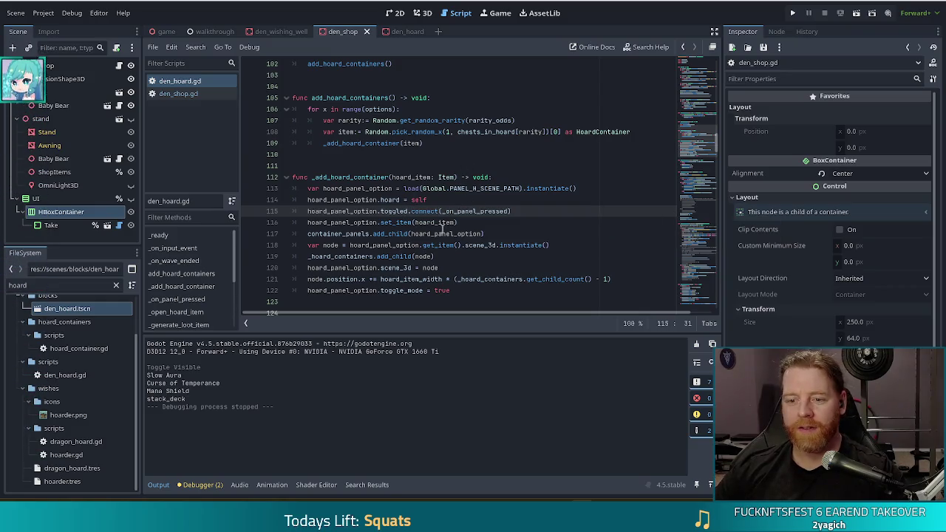
{"action": "left_click", "coordinate": [482, 212]}
{"action": "mouse_move", "coordinate": [468, 209]}
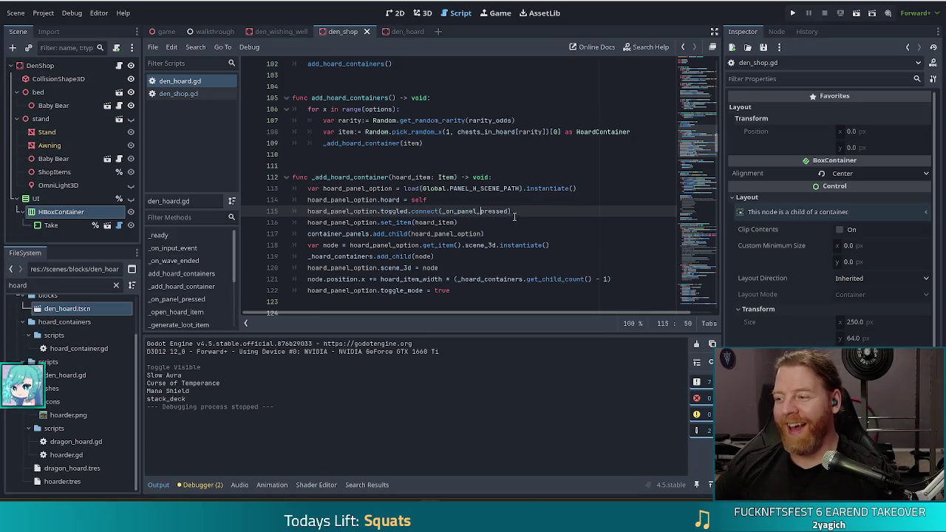
{"action": "mouse_move", "coordinate": [510, 211]}
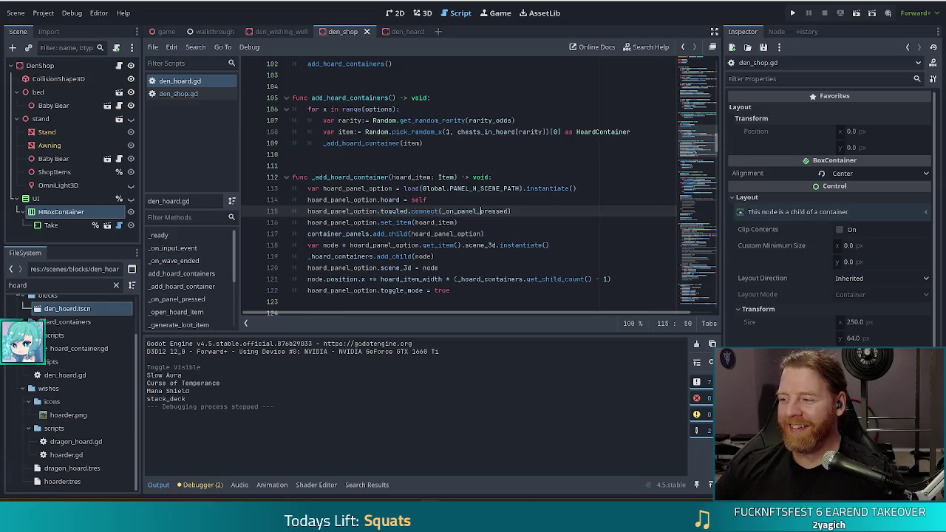
{"action": "left_click", "coordinate": [355, 177]}
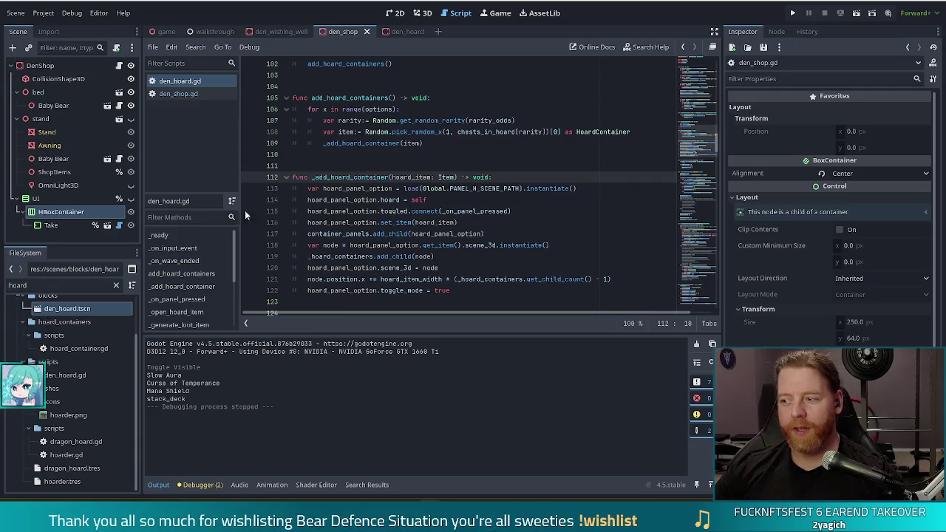
{"action": "mouse_move", "coordinate": [388, 240]}
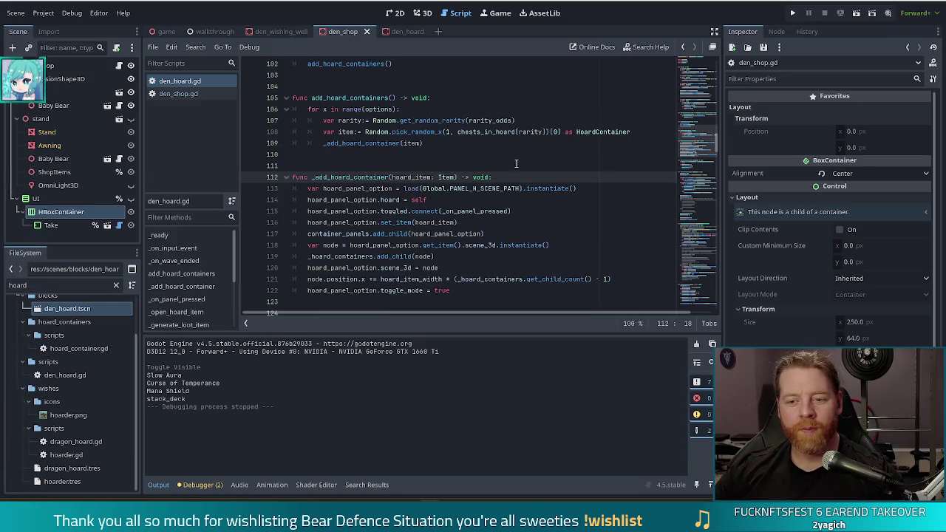
Inspect den_hoard.gd's _on_panel_pressed definition, placing the caret after the _open_hoard_item call
{"action": "left_click", "coordinate": [468, 212], "text": "ctrl"}
{"action": "key", "text": "Down"}
{"action": "key", "text": "Down"}
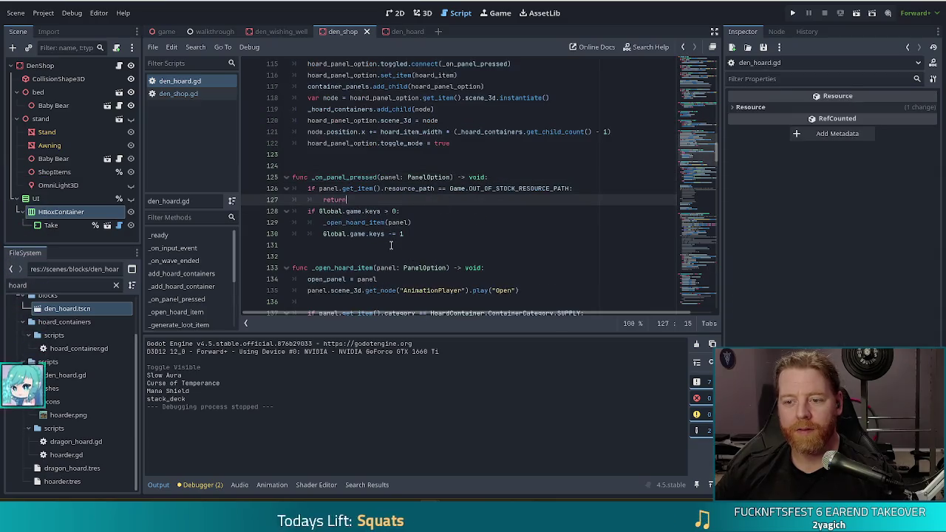
{"action": "left_click", "coordinate": [427, 222]}
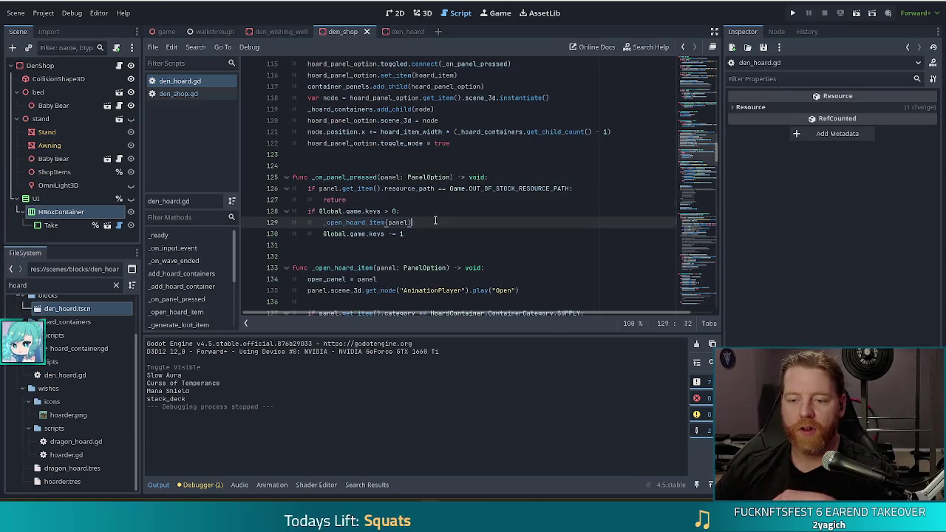
Select den_shop.gd's whole _on_panel_pressed(is_toggled, panel) function, then return to den_hoard.gd above the old handler
{"action": "left_click", "coordinate": [191, 94]}
{"action": "left_click", "coordinate": [570, 120]}
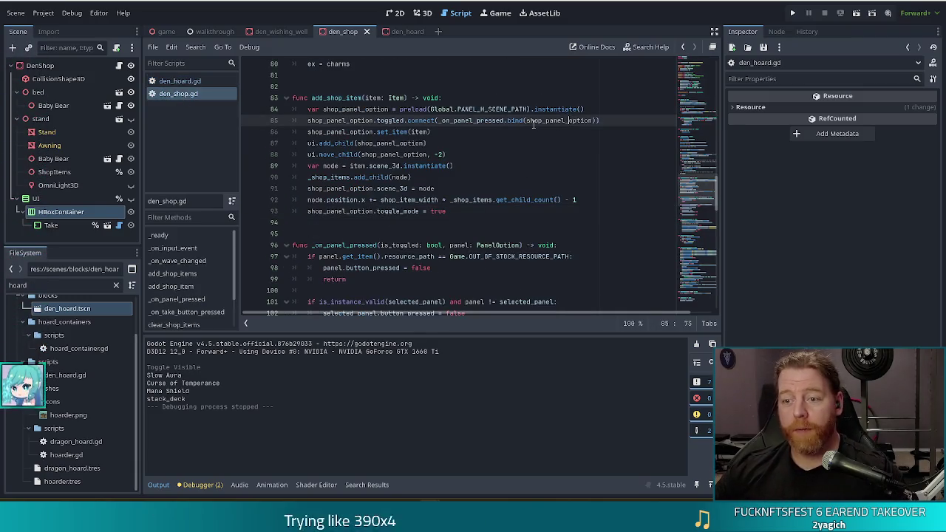
{"action": "left_click", "coordinate": [477, 122], "text": "ctrl"}
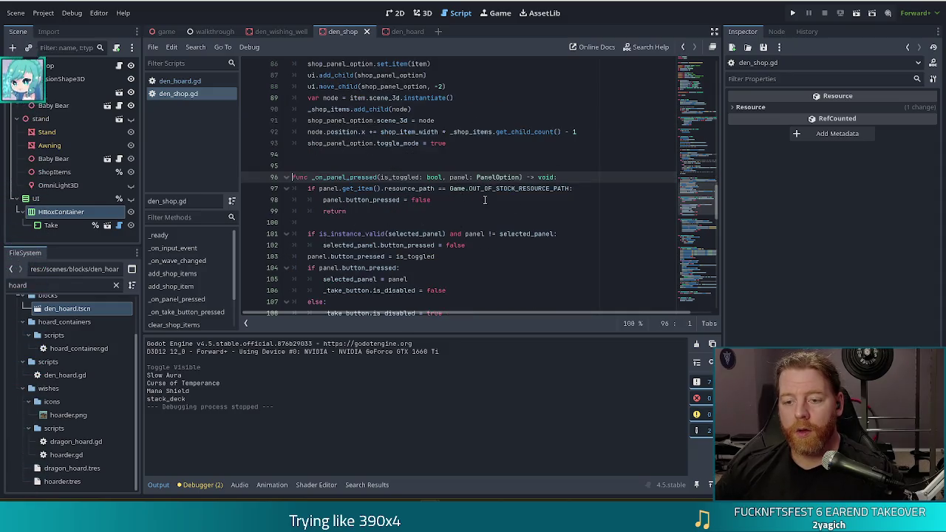
{"action": "scroll", "coordinate": [444, 237], "scroll_direction": "down", "scroll_amount": 2}
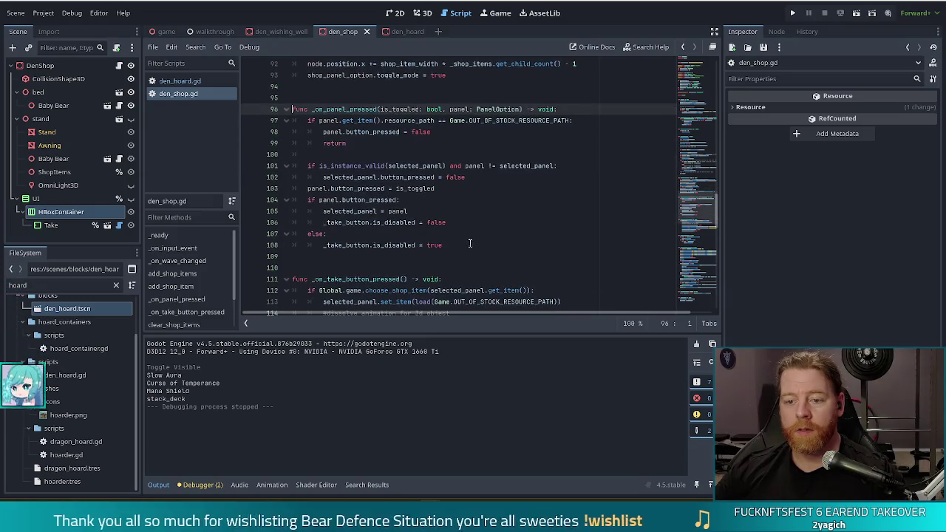
{"action": "left_click_drag", "start_coordinate": [459, 244], "coordinate": [293, 109]}
{"action": "key", "text": "ctrl+c"}
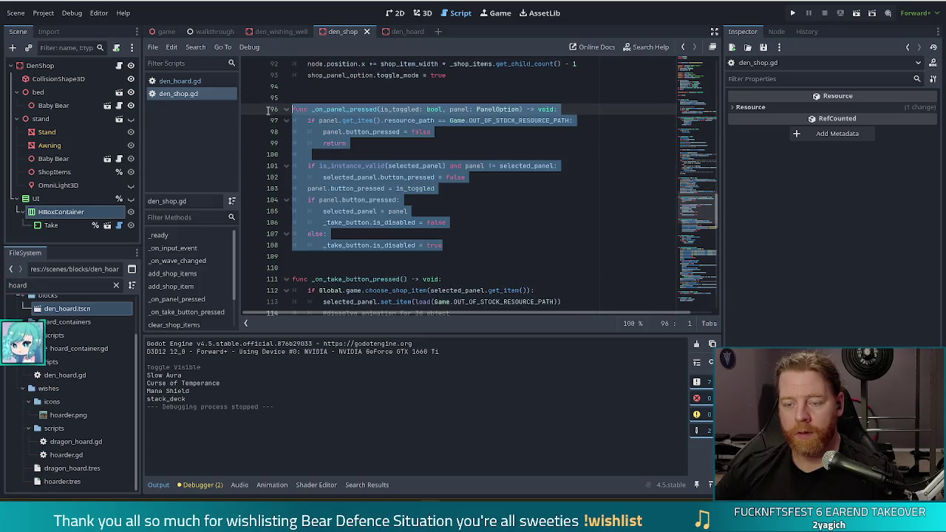
{"action": "left_click", "coordinate": [180, 81]}
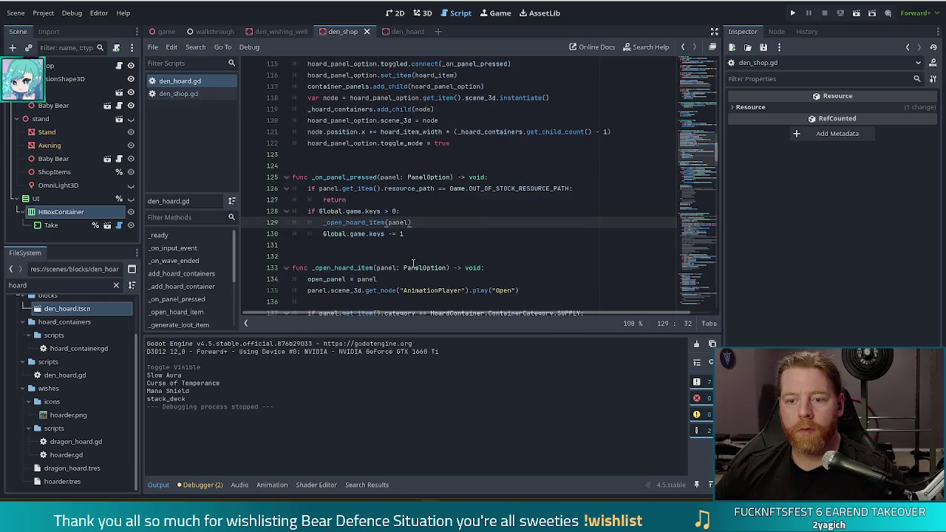
{"action": "left_click", "coordinate": [353, 166]}
Paste the shop's _on_panel_pressed function above the old handler, separated by blank lines
{"action": "key", "text": "ctrl+v"}
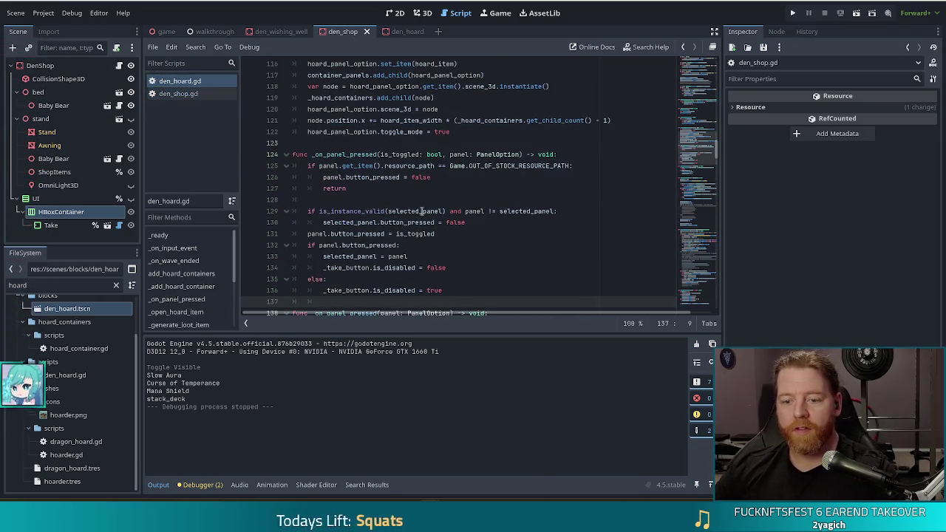
{"action": "left_click", "coordinate": [356, 145]}
{"action": "key", "text": "Return"}
{"action": "scroll", "coordinate": [420, 258], "scroll_direction": "down", "scroll_amount": 2}
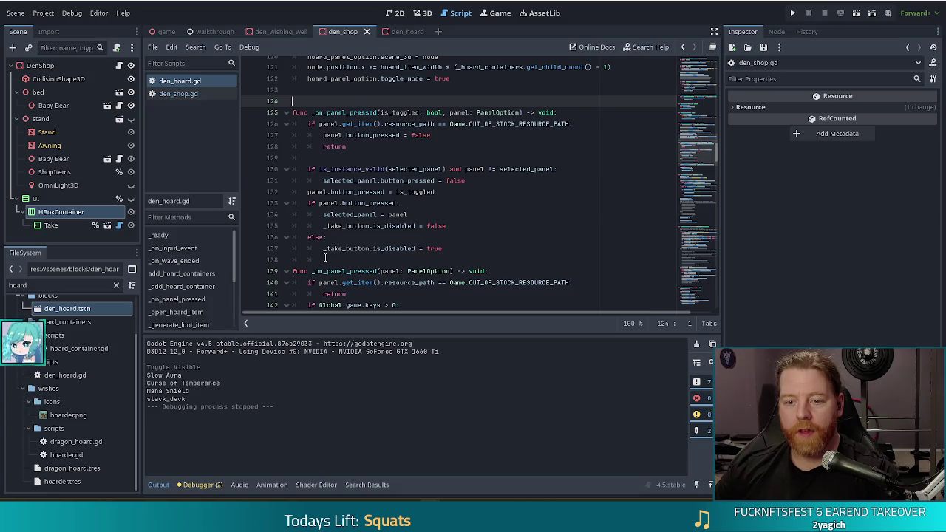
{"action": "left_click", "coordinate": [325, 257]}
{"action": "key", "text": "Return"}
{"action": "scroll", "coordinate": [385, 265], "scroll_direction": "down", "scroll_amount": 3}
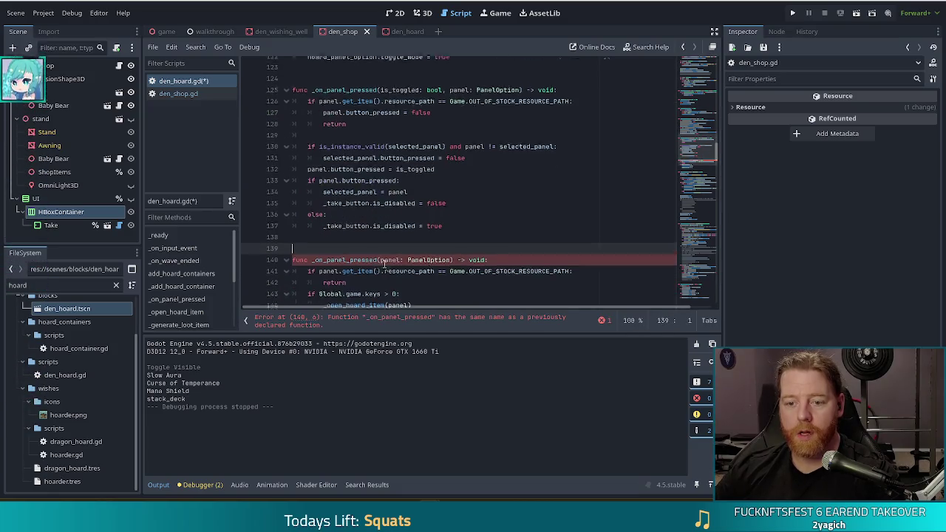
Rename the old handler to _on_open_button_pressed and save den_hoard.gd
{"action": "left_click", "coordinate": [346, 279]}
{"action": "key", "text": "BackSpace"}
{"action": "key", "text": "BackSpace"}
{"action": "key", "text": "BackSpace"}
{"action": "key", "text": "BackSpace"}
{"action": "type", "text": "o"}
{"action": "type", "text": "pen_hoard_"}
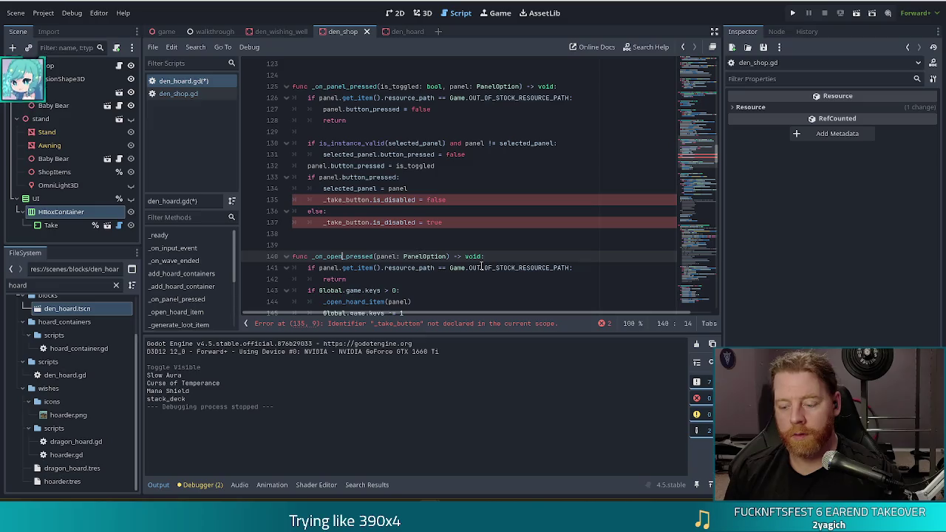
{"action": "key", "text": "ctrl+s"}
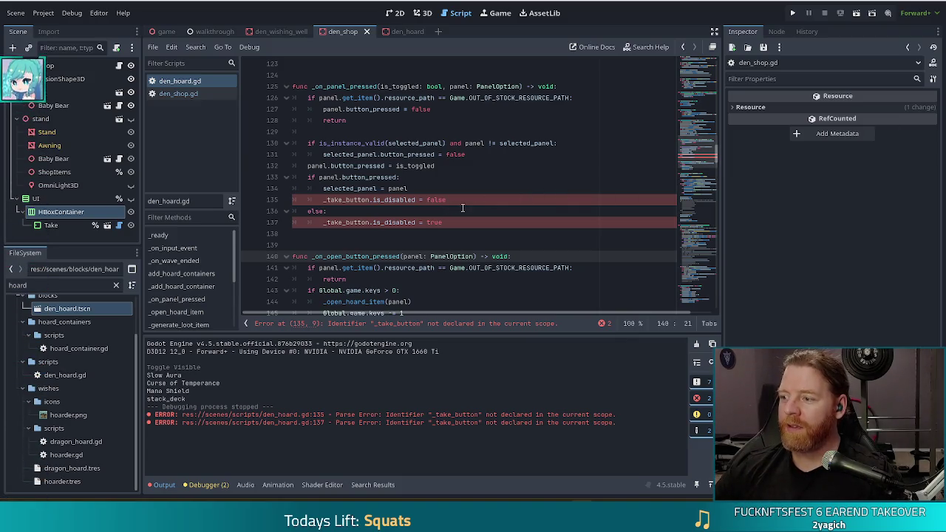
{"action": "left_click", "coordinate": [495, 190]}
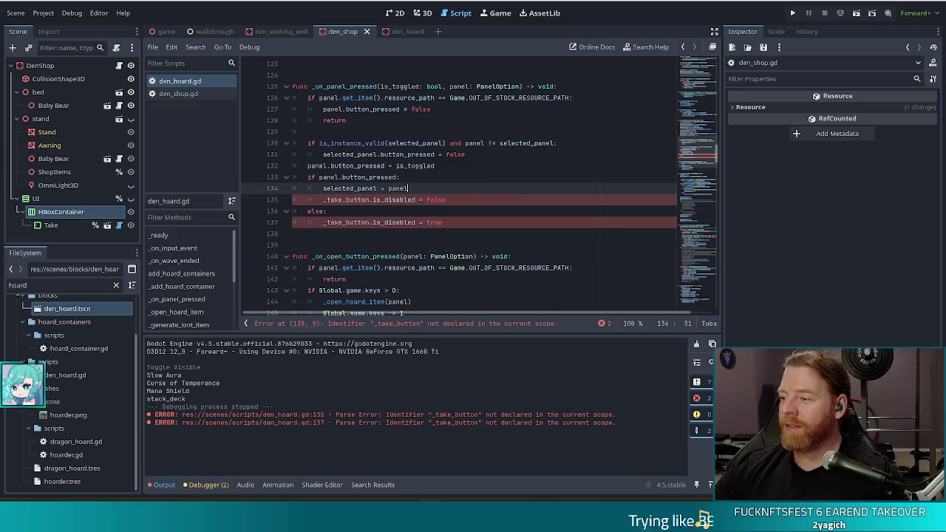
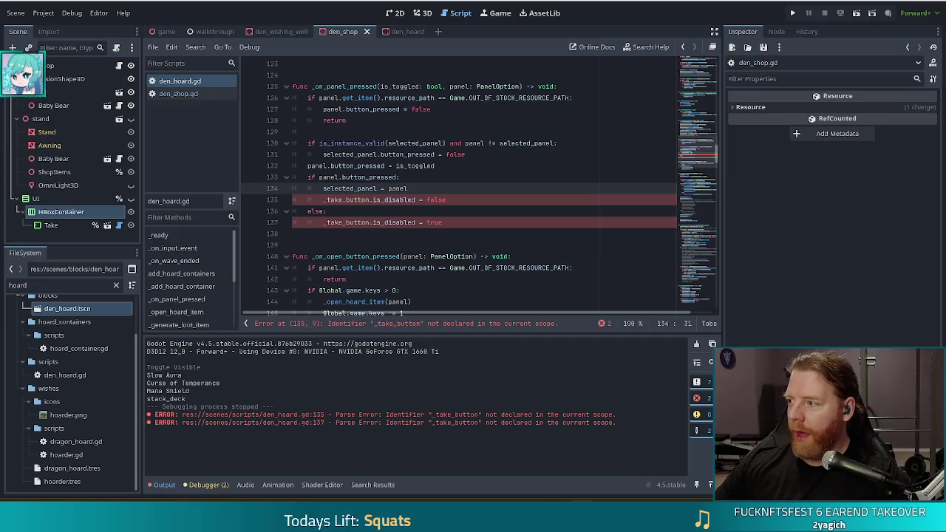
Inspect the erroring code around lines 135–136 of den_hoard.gd
{"action": "left_click", "coordinate": [447, 201]}
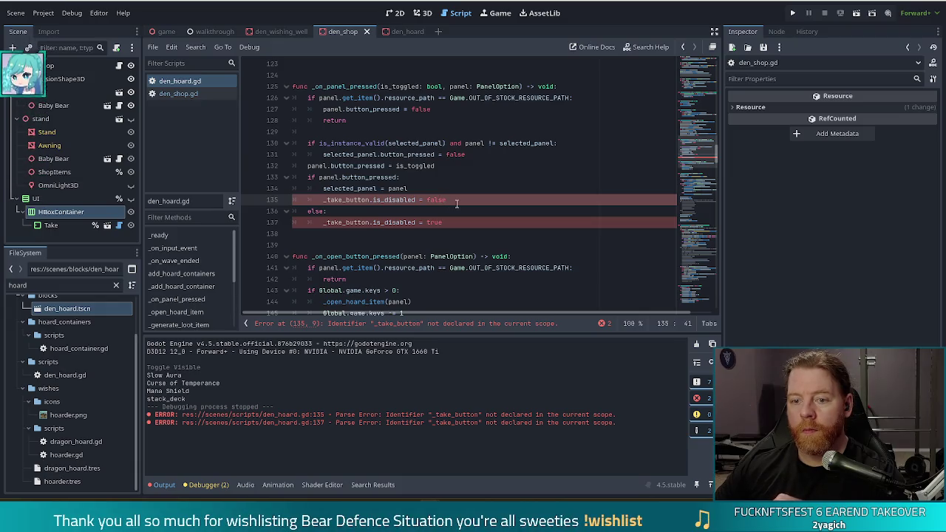
{"action": "double_click", "coordinate": [434, 197]}
{"action": "left_click", "coordinate": [357, 210]}
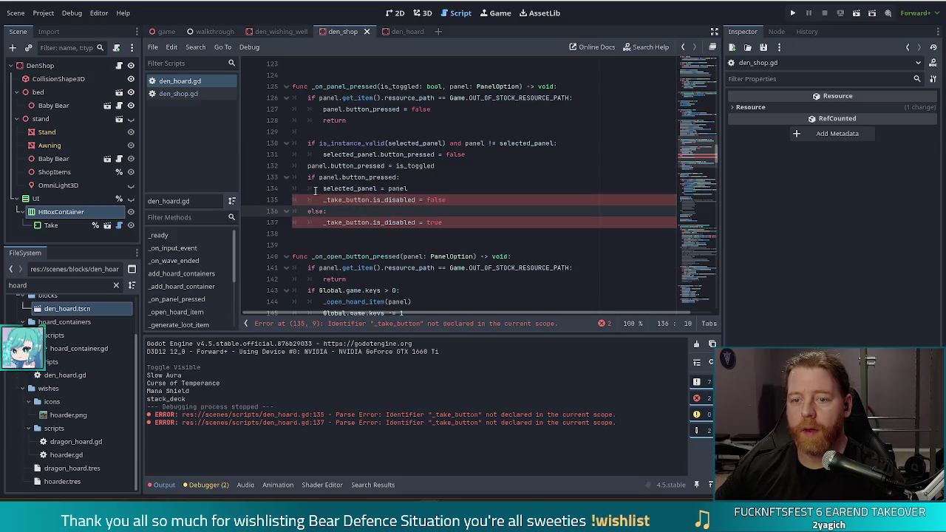
Check den_shop's Take button, then select the Take button node in the den_hoard scene
{"action": "left_click", "coordinate": [50, 225]}
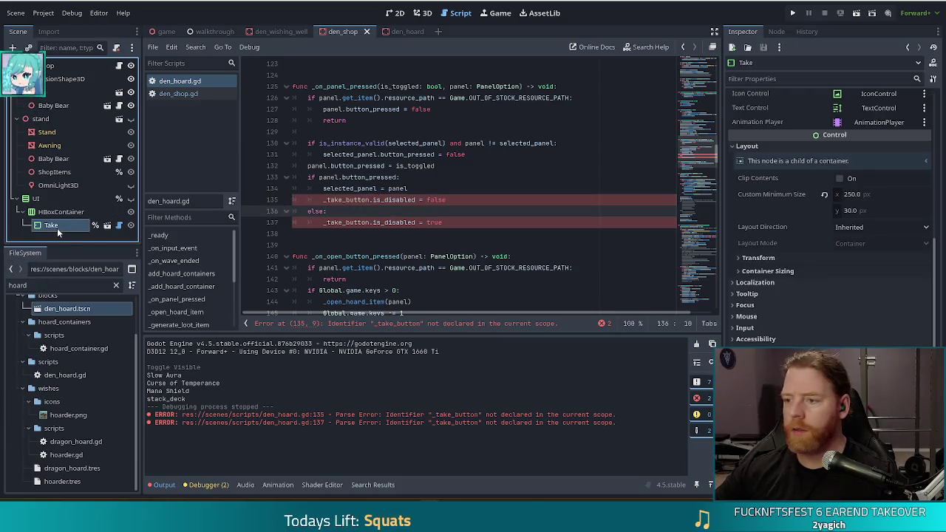
{"action": "scroll", "coordinate": [863, 277], "scroll_direction": "up", "scroll_amount": 2}
{"action": "scroll", "coordinate": [863, 276], "scroll_direction": "up", "scroll_amount": 3}
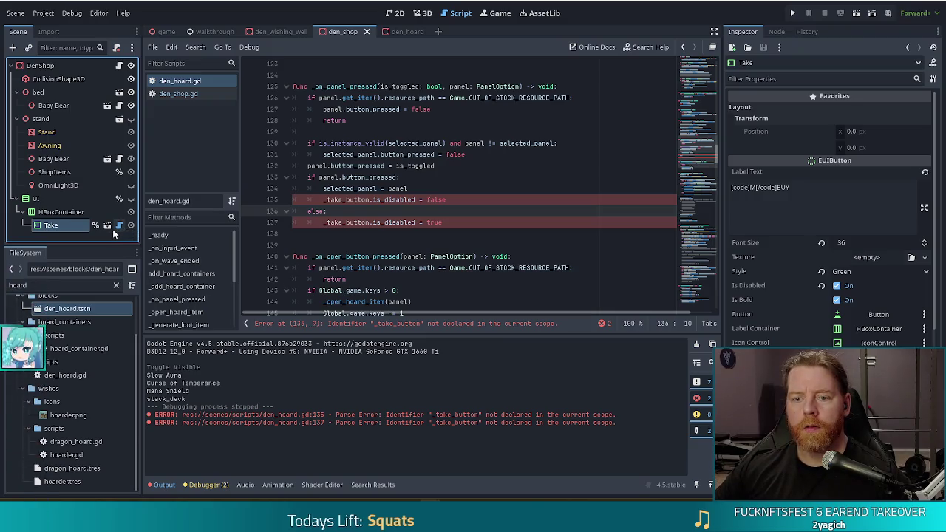
{"action": "left_click", "coordinate": [405, 33]}
{"action": "left_click", "coordinate": [57, 136]}
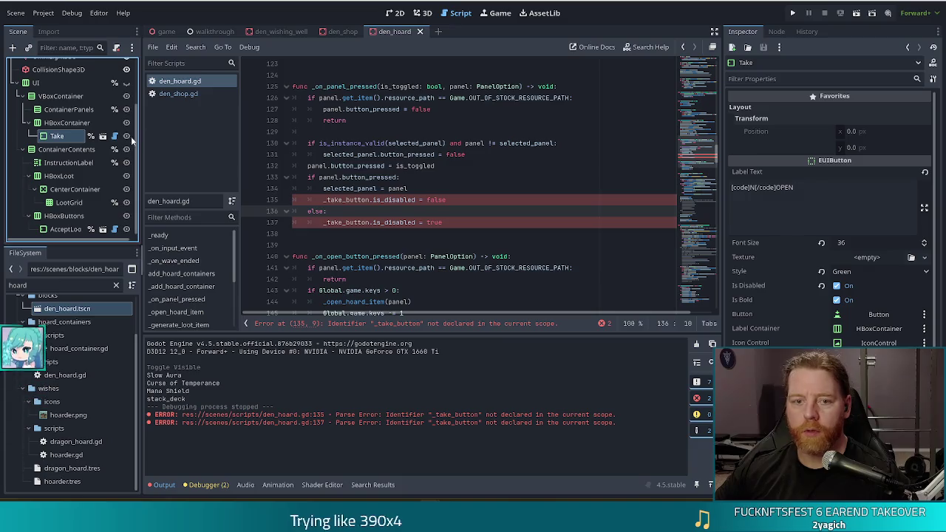
Rename den_hoard's Take button node to Open
{"action": "double_click", "coordinate": [80, 136]}
{"action": "type", "text": "Op"}
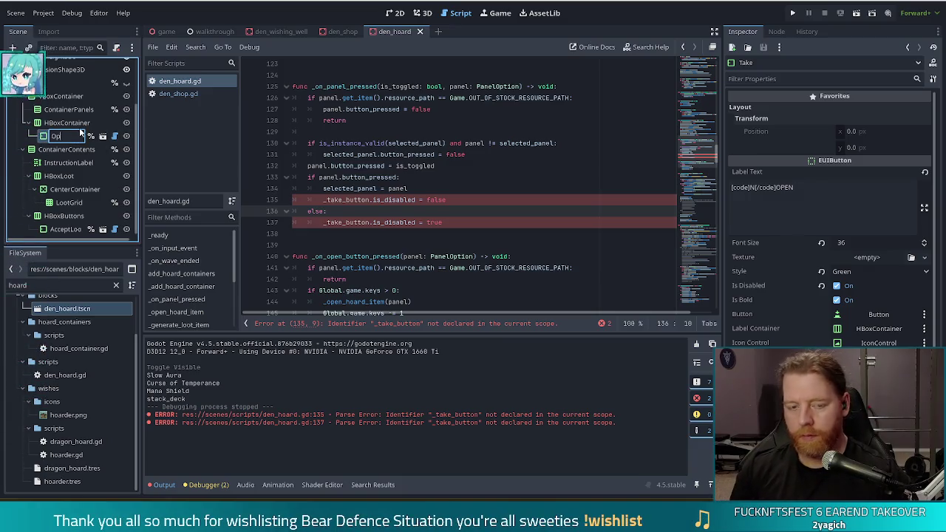
{"action": "key", "text": "Return"}
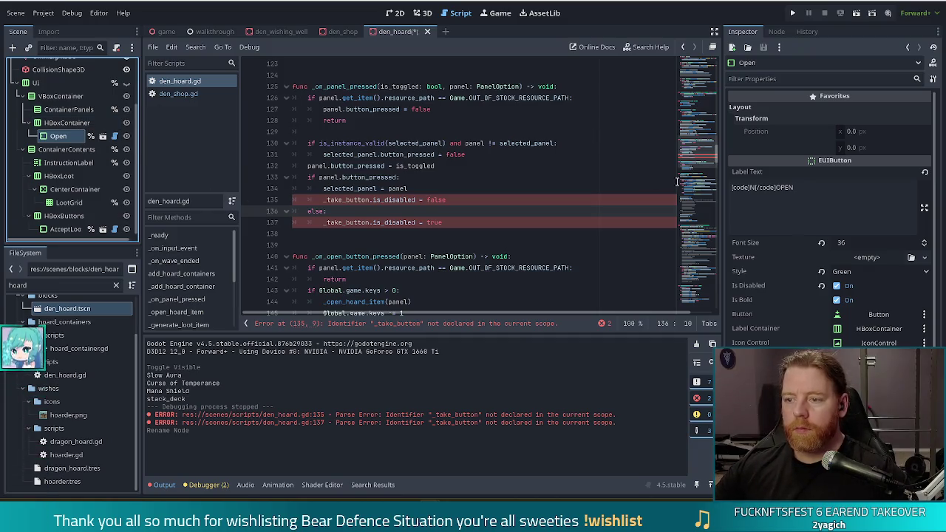
{"action": "left_click", "coordinate": [709, 62]}
{"action": "left_click", "coordinate": [710, 63]}
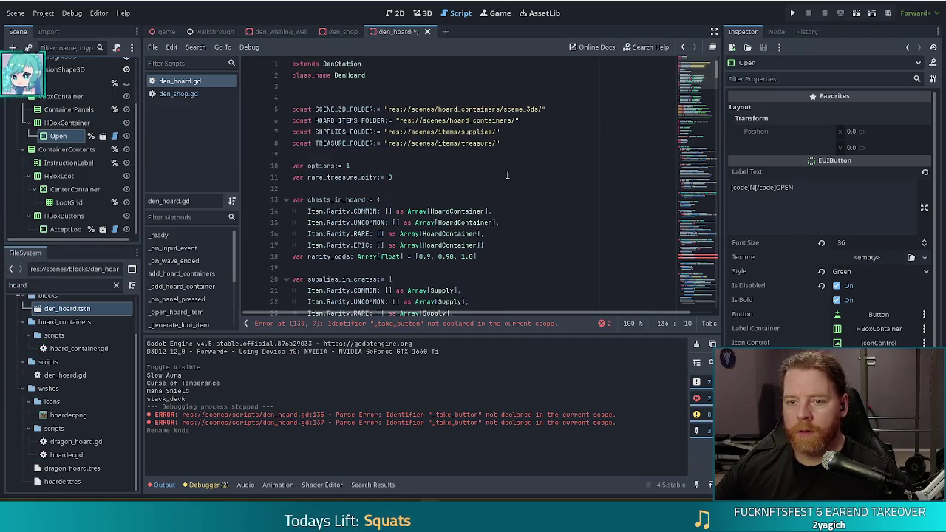
{"action": "scroll", "coordinate": [508, 175], "scroll_direction": "down", "scroll_amount": 7}
{"action": "scroll", "coordinate": [507, 229], "scroll_direction": "down", "scroll_amount": 4}
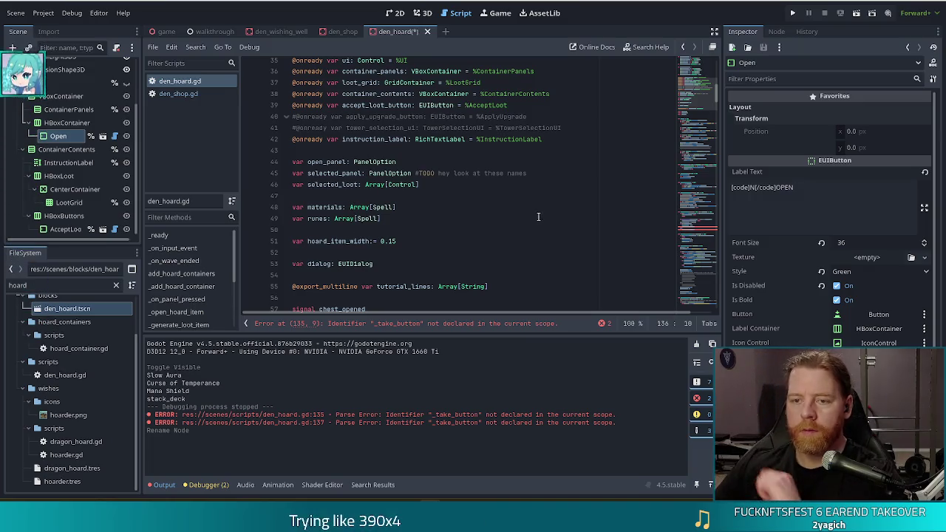
{"action": "scroll", "coordinate": [541, 215], "scroll_direction": "up", "scroll_amount": 4}
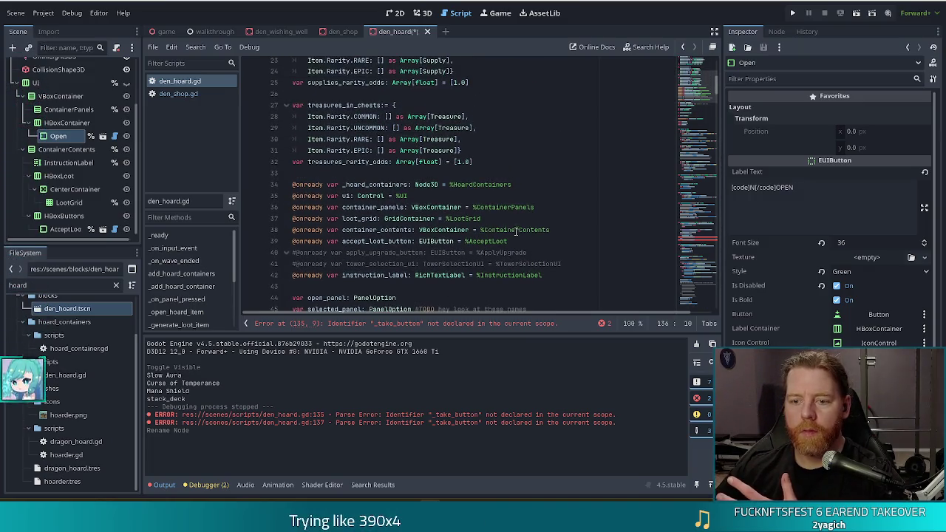
{"action": "left_click", "coordinate": [526, 241]}
{"action": "left_click", "coordinate": [565, 231]}
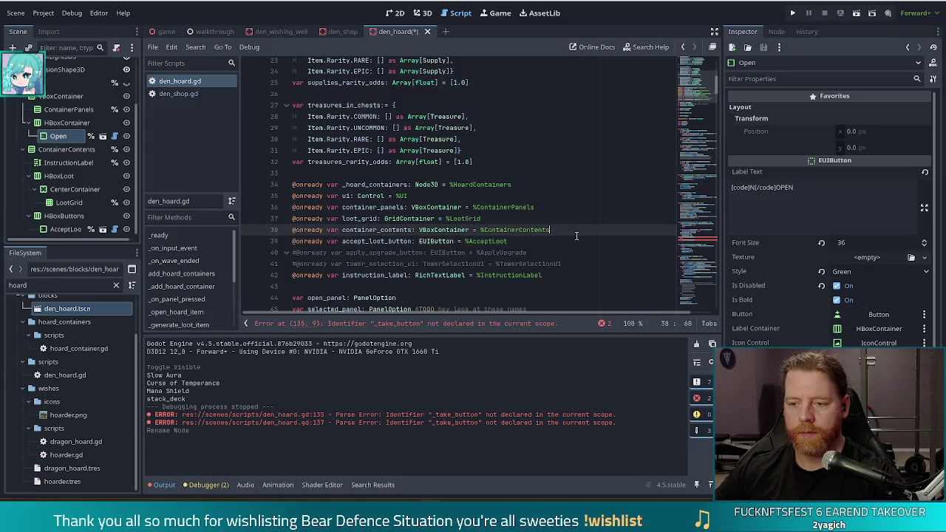
{"action": "left_click", "coordinate": [553, 241]}
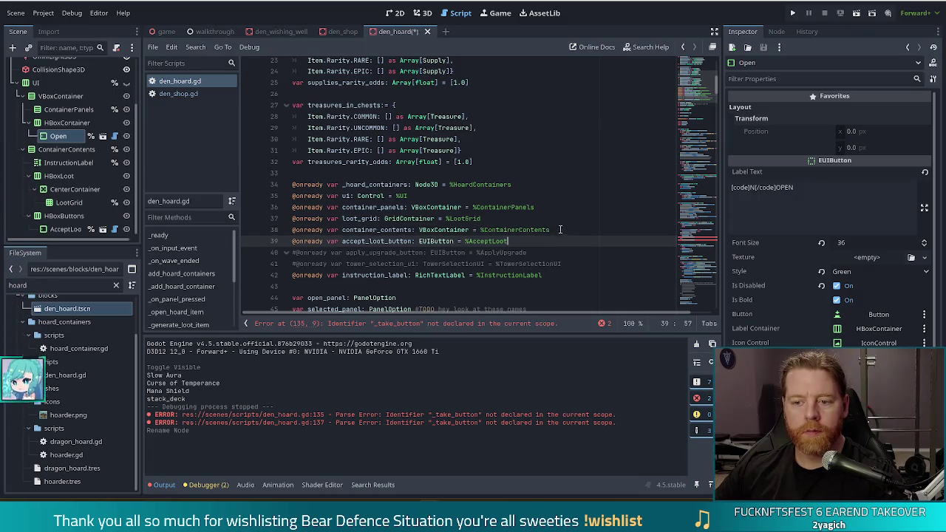
{"action": "left_click", "coordinate": [565, 229]}
{"action": "key", "text": "Return"}
{"action": "mouse_move", "coordinate": [57, 136]}
{"action": "left_mouse_down"}
{"action": "mouse_move", "coordinate": [186, 165]}
{"action": "mouse_move", "coordinate": [315, 250]}
{"action": "left_mouse_up"}
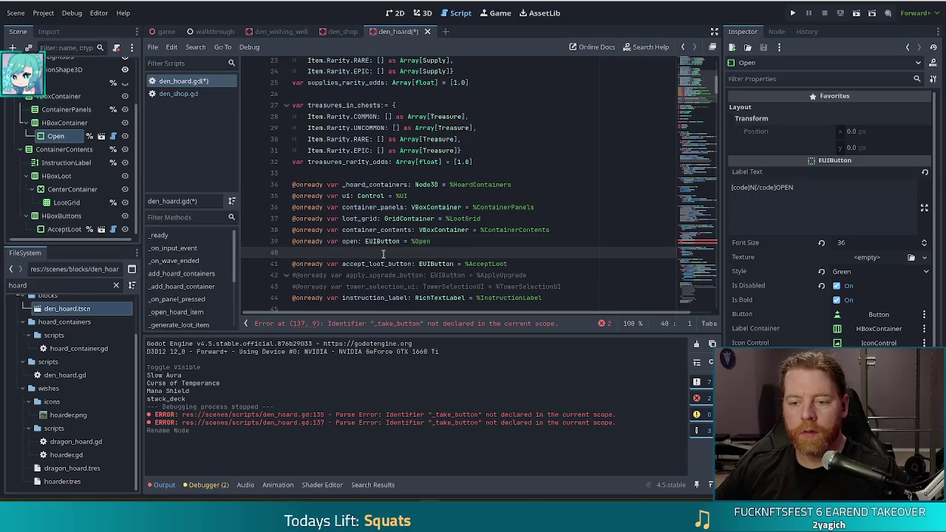
Remove the extra blank line, name the variable open_button, and save the script
{"action": "key", "text": "BackSpace"}
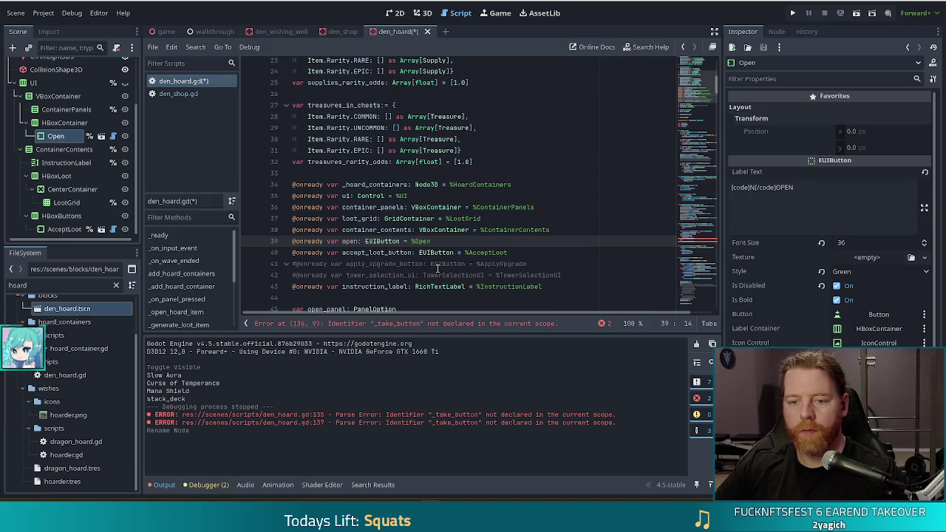
{"action": "key", "text": "ctrl+Right"}
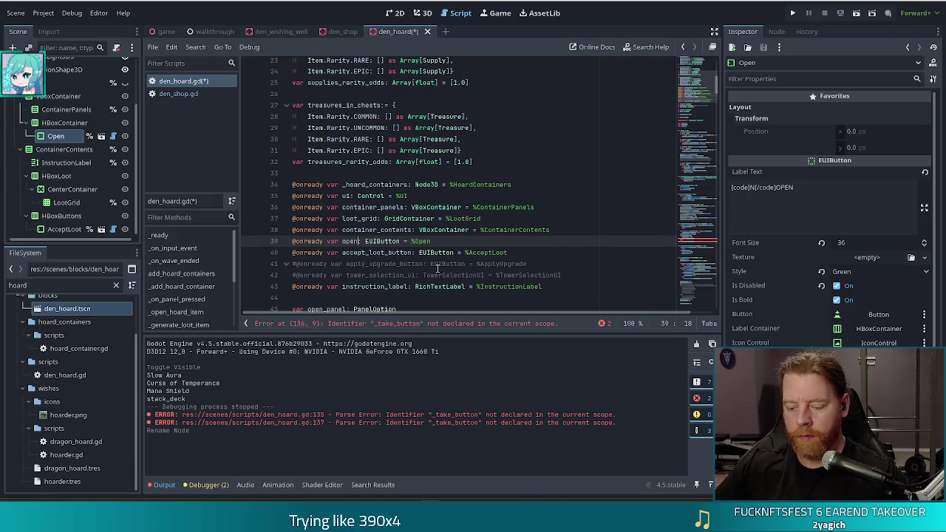
{"action": "type", "text": "_button"}
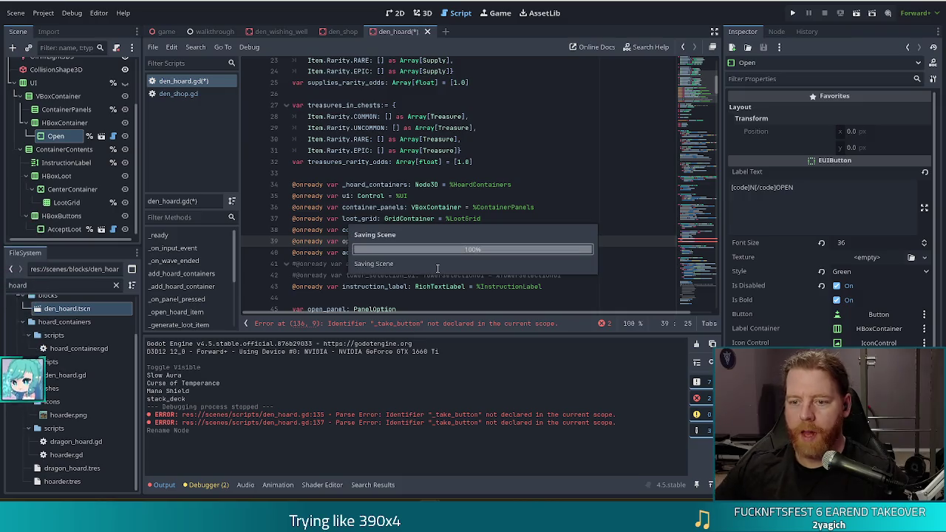
{"action": "key", "text": "ctrl+s"}
{"action": "left_click", "coordinate": [385, 209]}
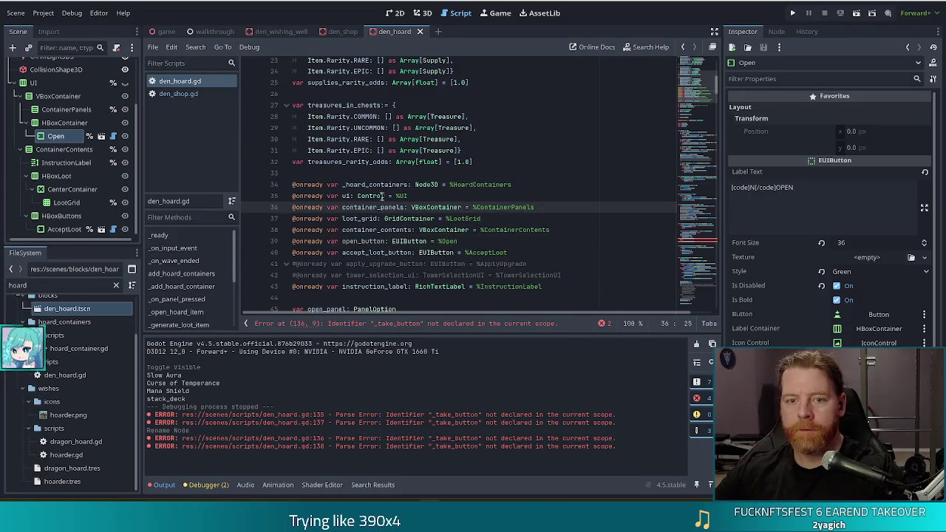
Replace _take_button with _open_button on lines 136 and 138
{"action": "scroll", "coordinate": [382, 195], "scroll_direction": "down", "scroll_amount": 20}
{"action": "left_click", "coordinate": [344, 223]}
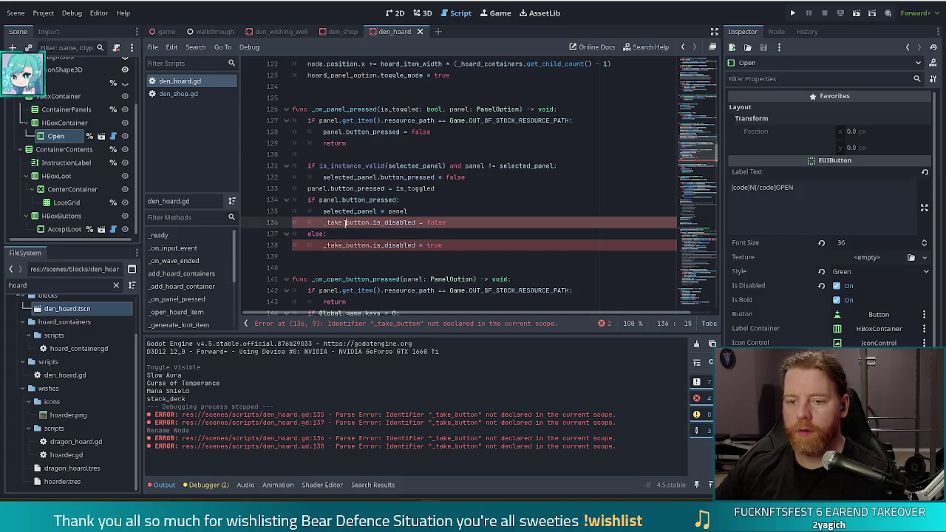
{"action": "key", "text": "BackSpace"}
{"action": "key", "text": "BackSpace"}
{"action": "key", "text": "BackSpace"}
{"action": "type", "text": "open"}
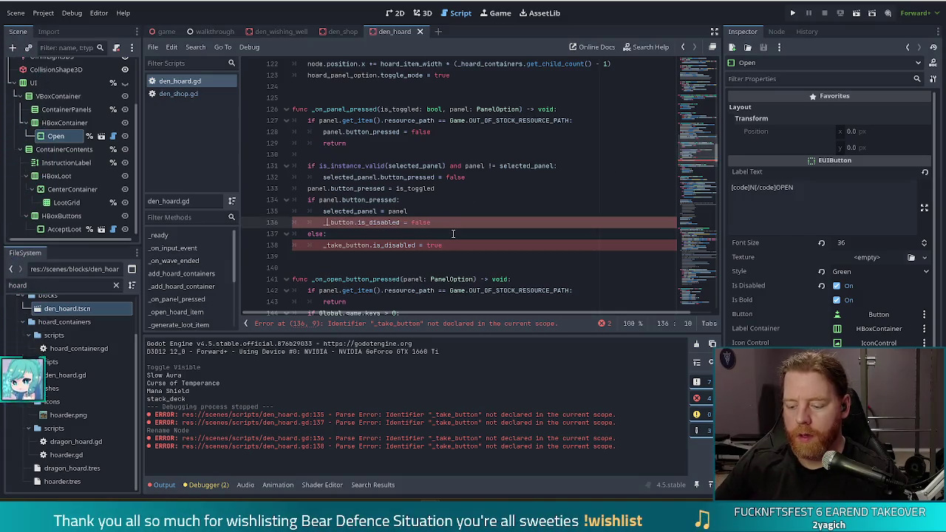
{"action": "key", "text": "Escape"}
{"action": "key", "text": "Down"}
{"action": "key", "text": "Down"}
{"action": "key", "text": "BackSpace"}
{"action": "key", "text": "BackSpace"}
{"action": "key", "text": "BackSpace"}
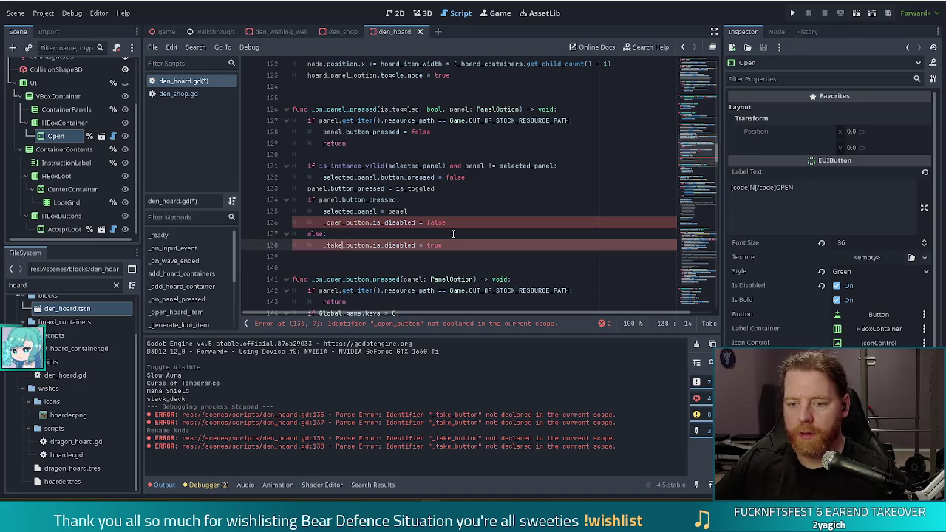
{"action": "key", "text": "BackSpace"}
{"action": "type", "text": "open"}
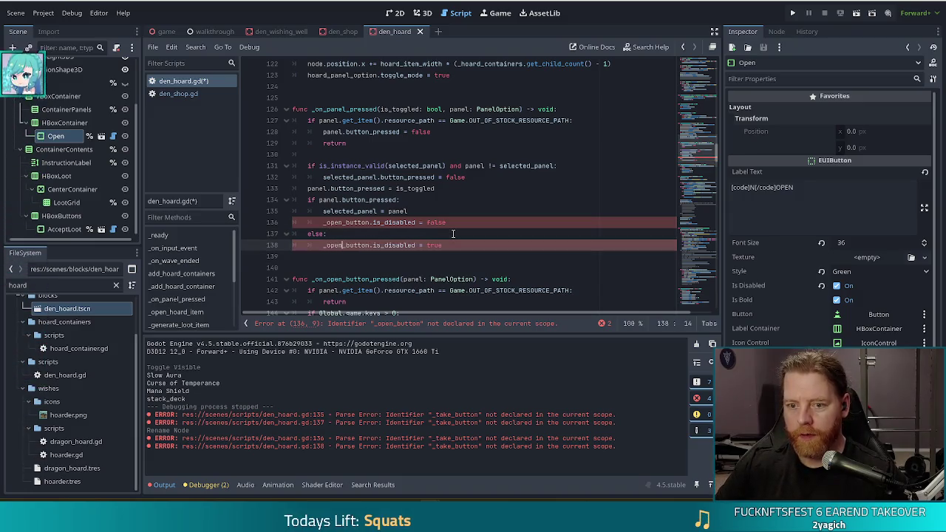
Rename the open_button declaration on line 39 to _open_button
{"action": "left_click_drag", "start_coordinate": [693, 87], "coordinate": [695, 74]}
{"action": "scroll", "coordinate": [537, 191], "scroll_direction": "down", "scroll_amount": 2}
{"action": "scroll", "coordinate": [531, 193], "scroll_direction": "up", "scroll_amount": 3}
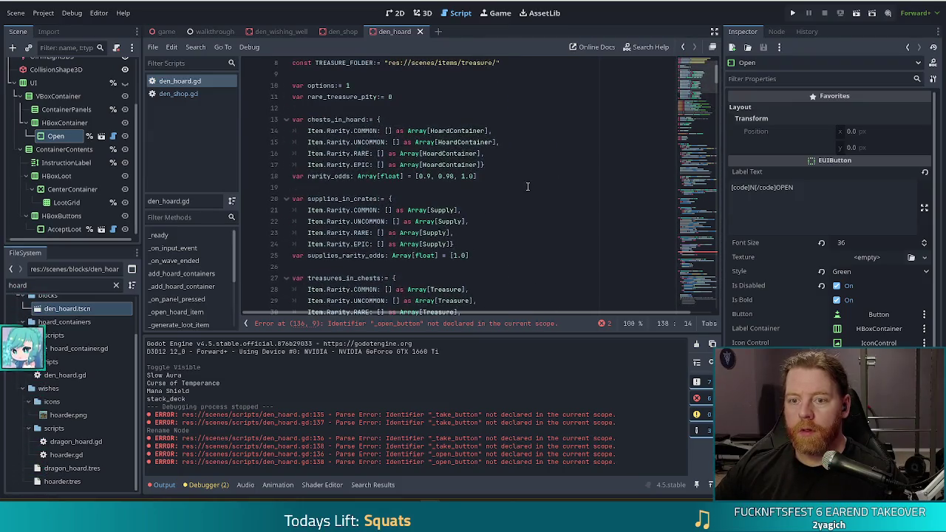
{"action": "scroll", "coordinate": [526, 197], "scroll_direction": "down", "scroll_amount": 5}
{"action": "scroll", "coordinate": [525, 198], "scroll_direction": "down", "scroll_amount": 1}
{"action": "left_click", "coordinate": [341, 183]}
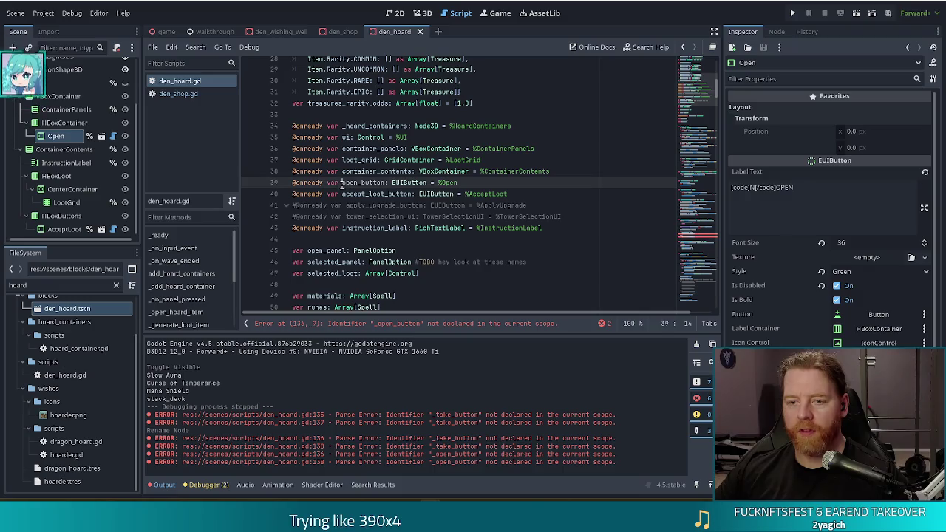
{"action": "type", "text": "_"}
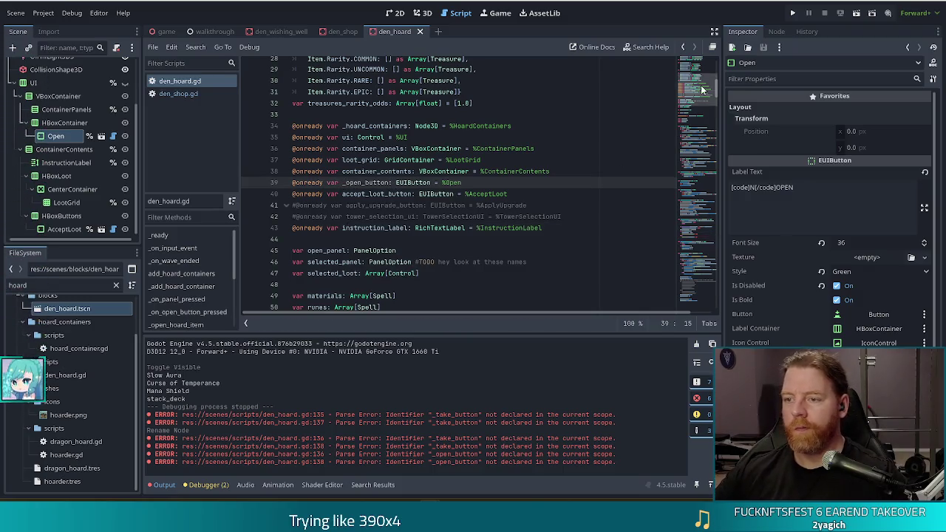
Jump from selected_panel in _on_panel_pressed to its declaration
{"action": "left_click", "coordinate": [709, 190]}
{"action": "scroll", "coordinate": [195, 277], "scroll_direction": "down", "scroll_amount": 2}
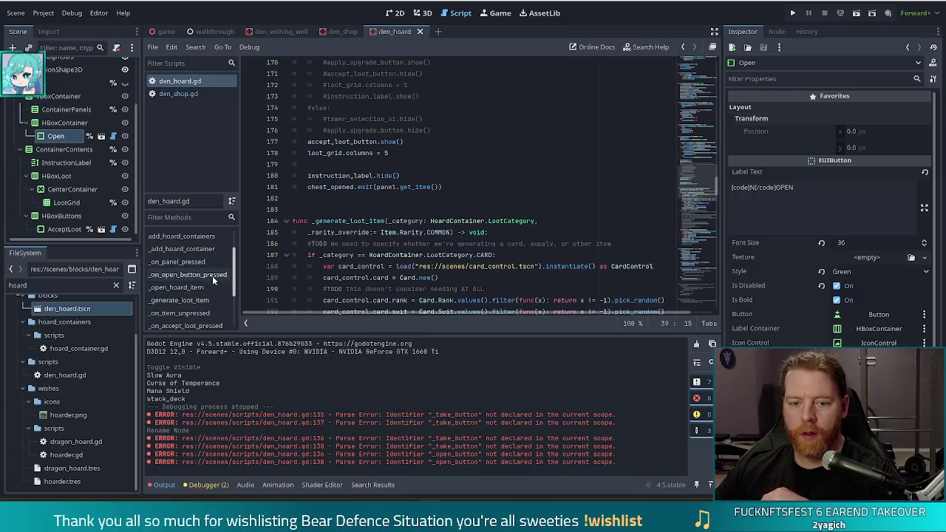
{"action": "left_click", "coordinate": [179, 261]}
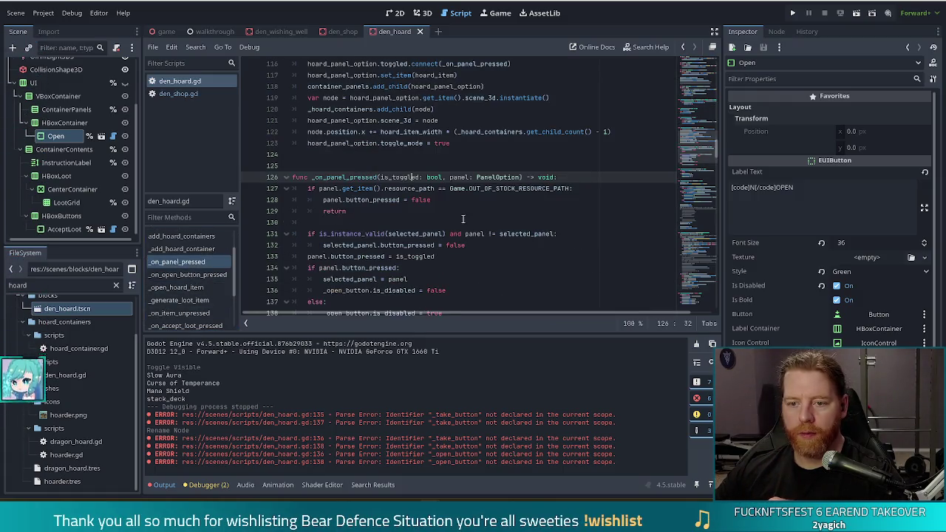
{"action": "left_click", "coordinate": [396, 223]}
{"action": "left_click", "coordinate": [355, 211]}
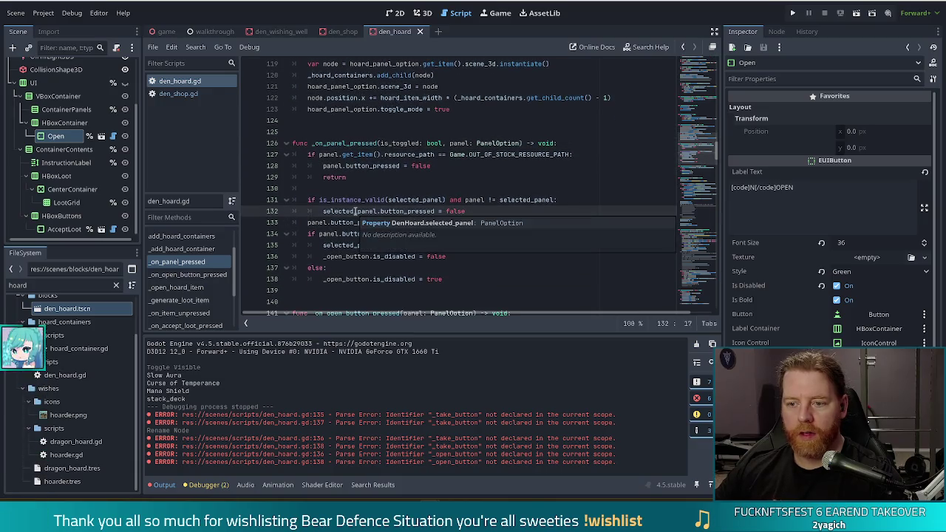
{"action": "left_click", "coordinate": [545, 199]}
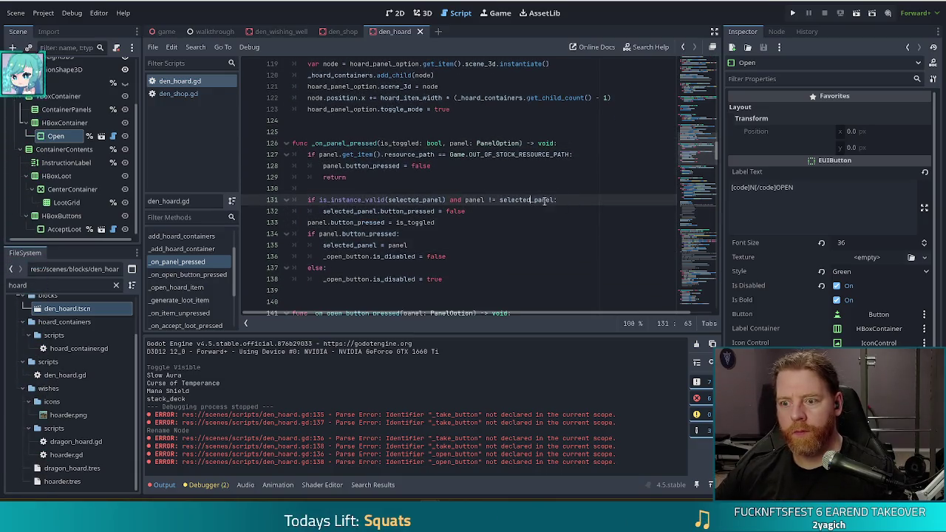
{"action": "mouse_move", "coordinate": [546, 200]}
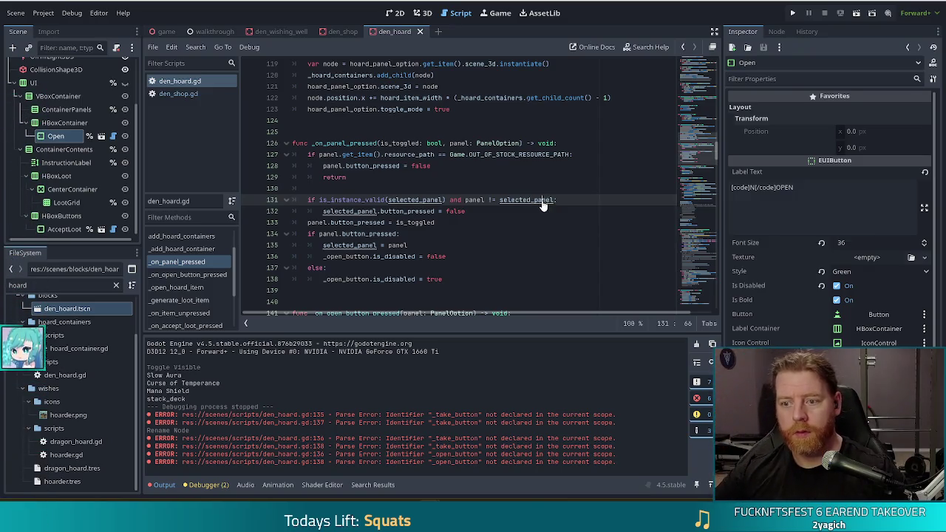
{"action": "left_click", "coordinate": [545, 199], "text": "ctrl"}
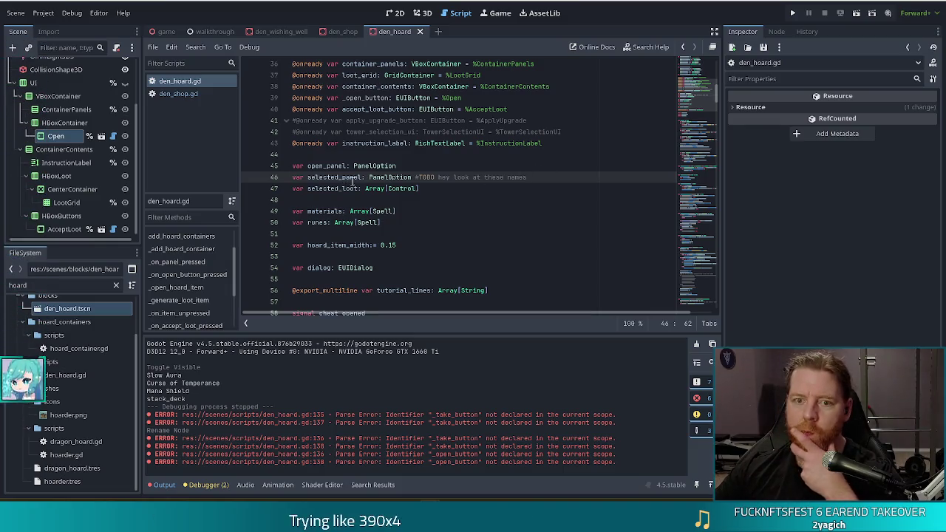
Search den_hoard.gd for selected_panel and step through its matches to the commented functions
{"action": "left_click", "coordinate": [427, 143]}
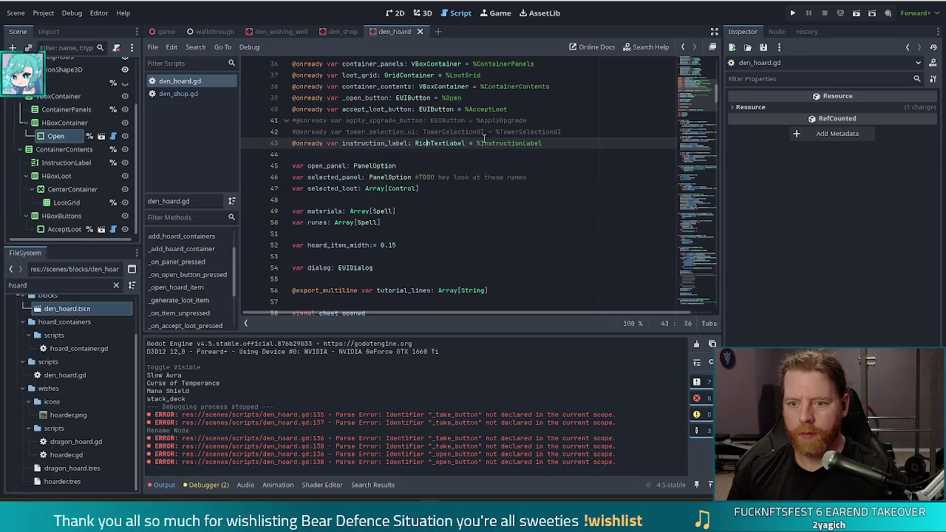
{"action": "key", "text": "ctrl+f"}
{"action": "type", "text": "selected_panel"}
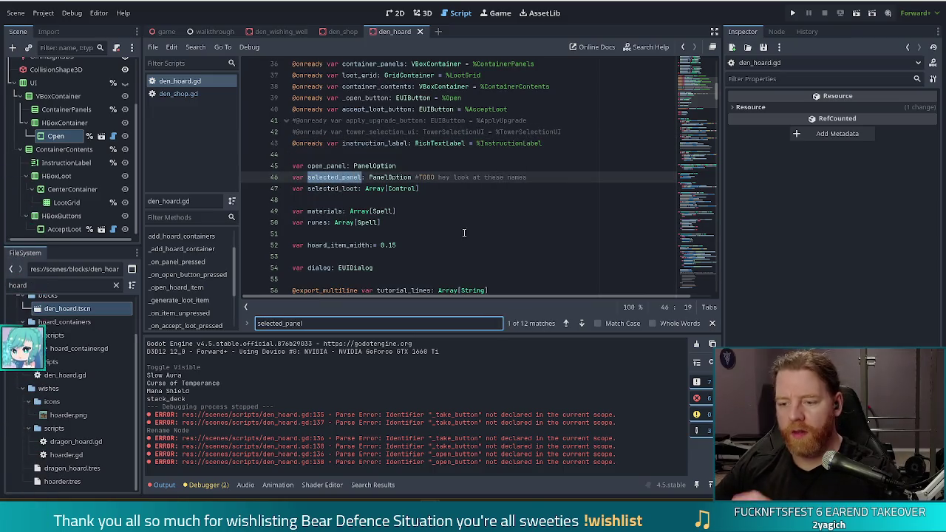
{"action": "left_click", "coordinate": [581, 323]}
{"action": "left_click", "coordinate": [581, 323]}
{"action": "left_click", "coordinate": [582, 323]}
{"action": "left_click", "coordinate": [582, 324]}
{"action": "left_click", "coordinate": [581, 323]}
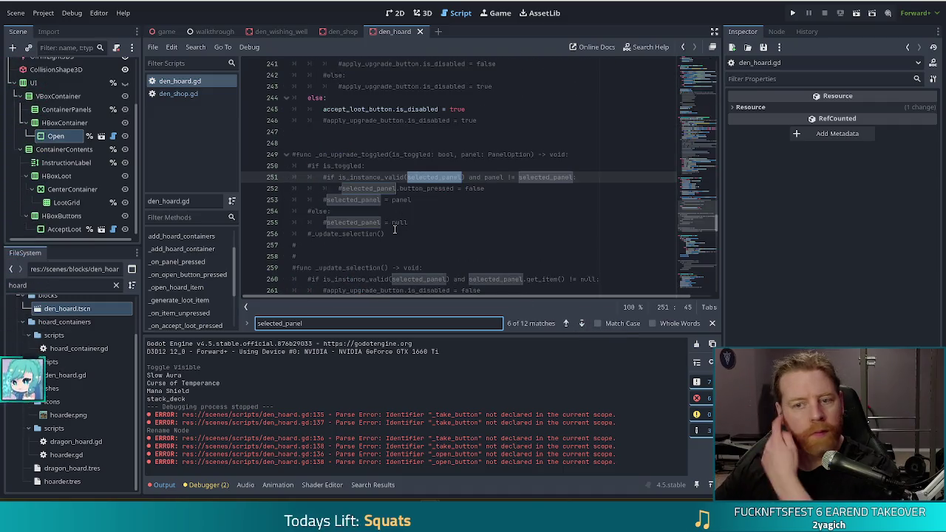
{"action": "scroll", "coordinate": [500, 186], "scroll_direction": "down", "scroll_amount": 2}
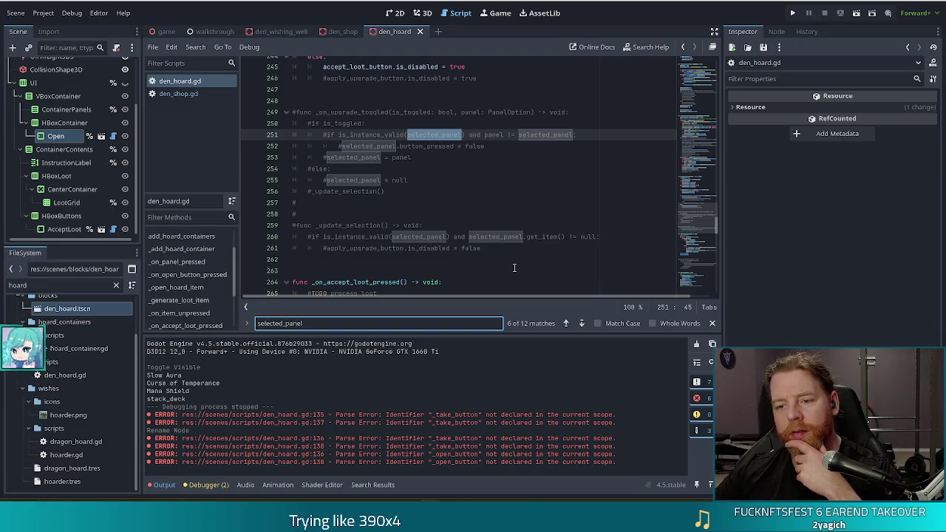
Delete the commented-out _on_upgrade_toggled and _update_selection functions and leftover blank lines, then save
{"action": "mouse_move", "coordinate": [488, 249]}
{"action": "left_mouse_down"}
{"action": "mouse_move", "coordinate": [285, 225]}
{"action": "mouse_move", "coordinate": [241, 109]}
{"action": "left_mouse_up"}
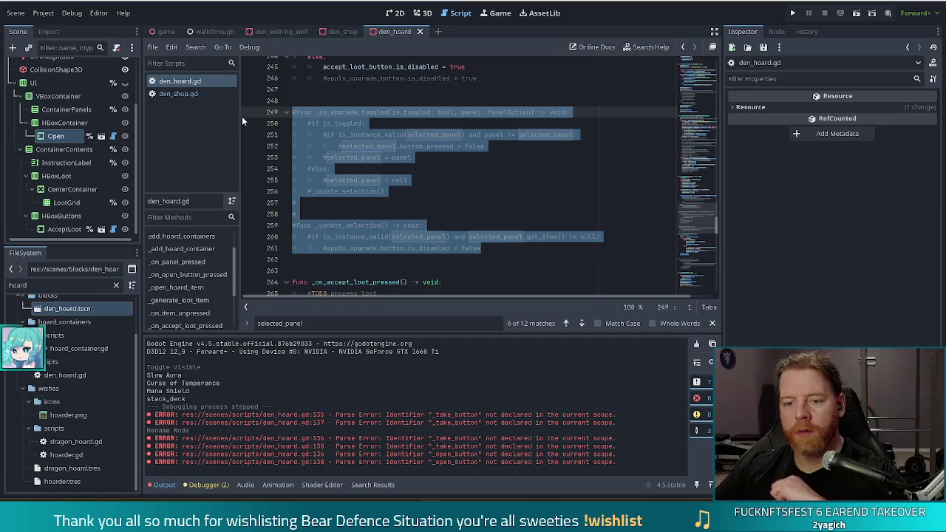
{"action": "key", "text": "Delete"}
{"action": "key", "text": "BackSpace"}
{"action": "key", "text": "BackSpace"}
{"action": "scroll", "coordinate": [486, 177], "scroll_direction": "up", "scroll_amount": 3}
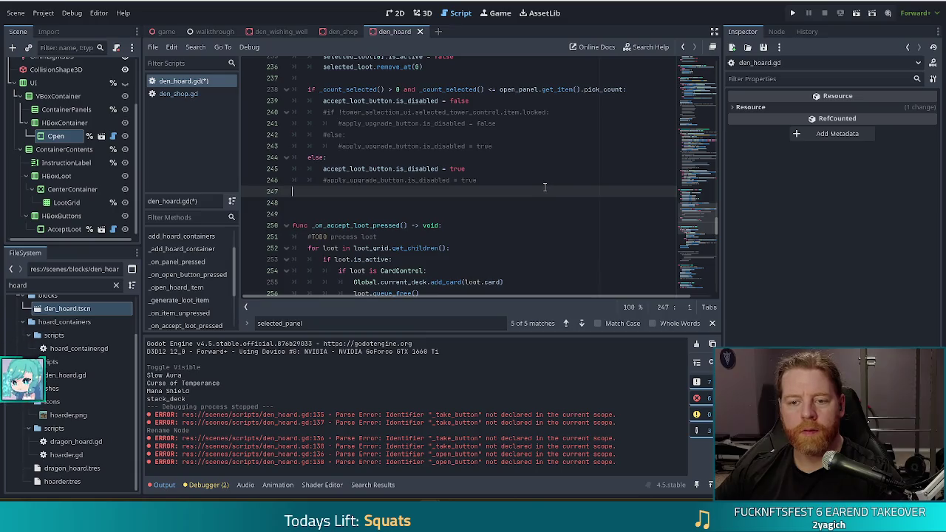
{"action": "key", "text": "BackSpace"}
{"action": "key", "text": "ctrl+s"}
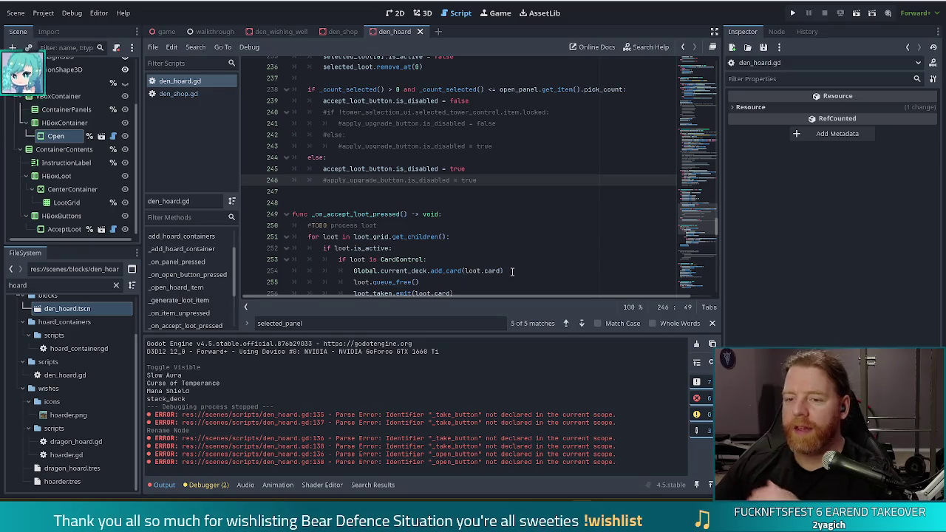
Review the else branch around lines 243–247 that toggles accept_loot_button
{"action": "left_click", "coordinate": [505, 162]}
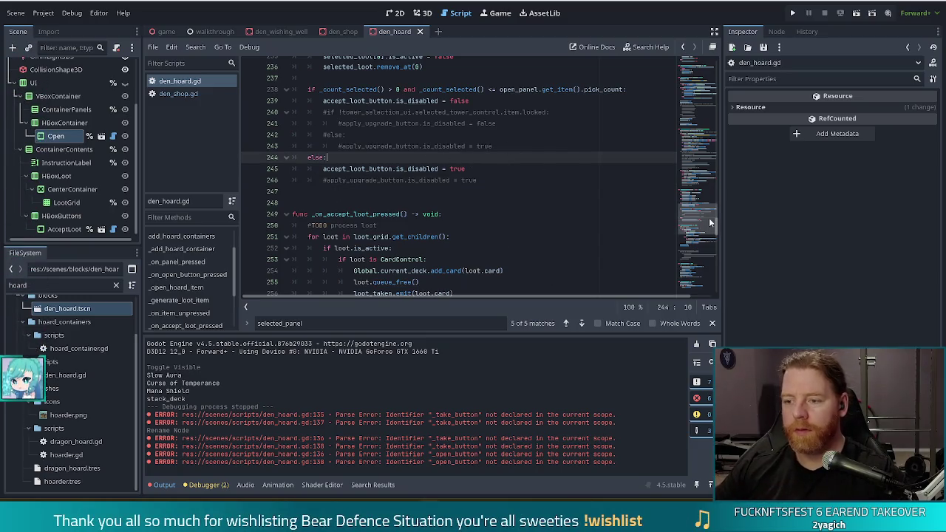
{"action": "left_click", "coordinate": [515, 150]}
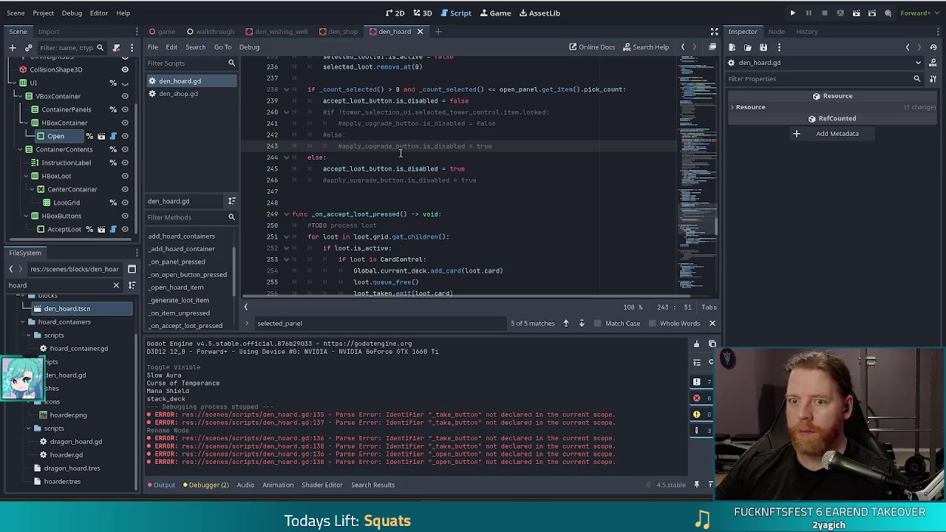
{"action": "key", "text": "Down"}
{"action": "key", "text": "Down"}
{"action": "key", "text": "Down"}
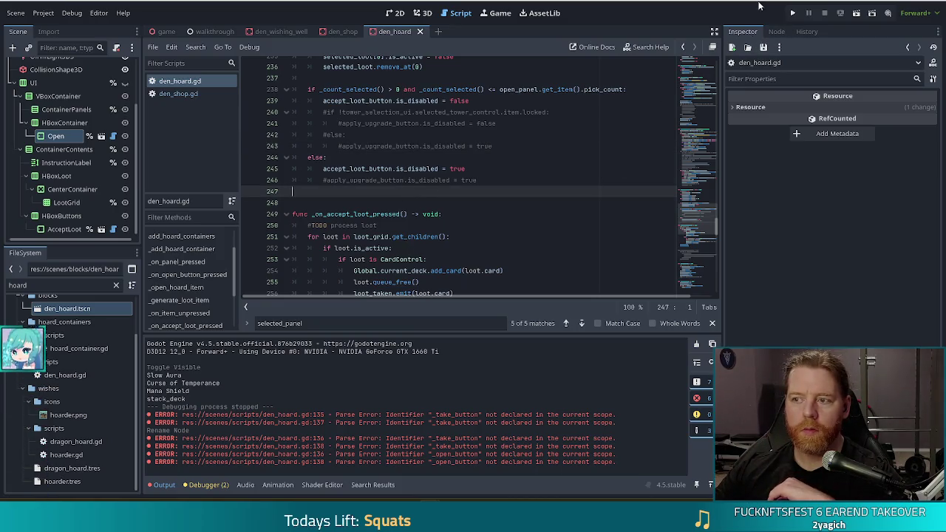
Run the game, start a new game, open the Treasure Chest Hoard dialog, then stop the run
{"action": "key", "text": "F5"}
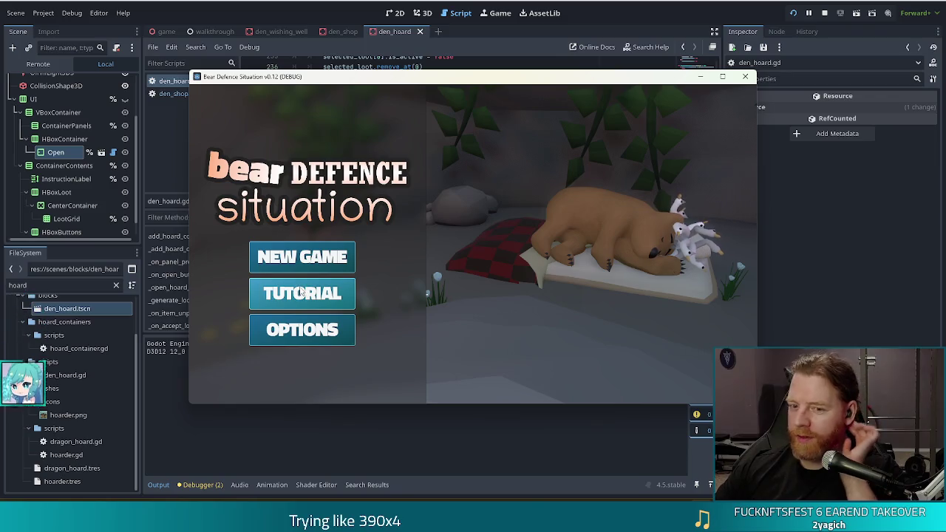
{"action": "left_click", "coordinate": [343, 256]}
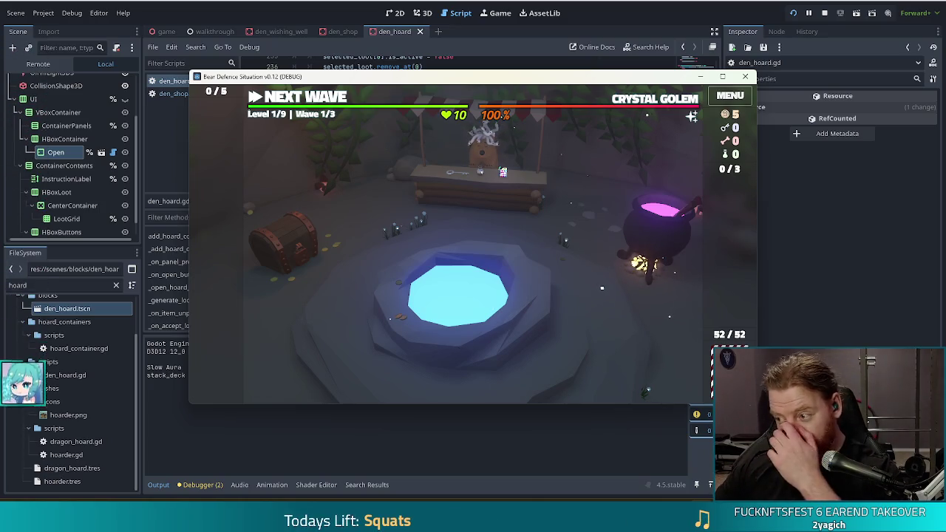
{"action": "left_click", "coordinate": [296, 231]}
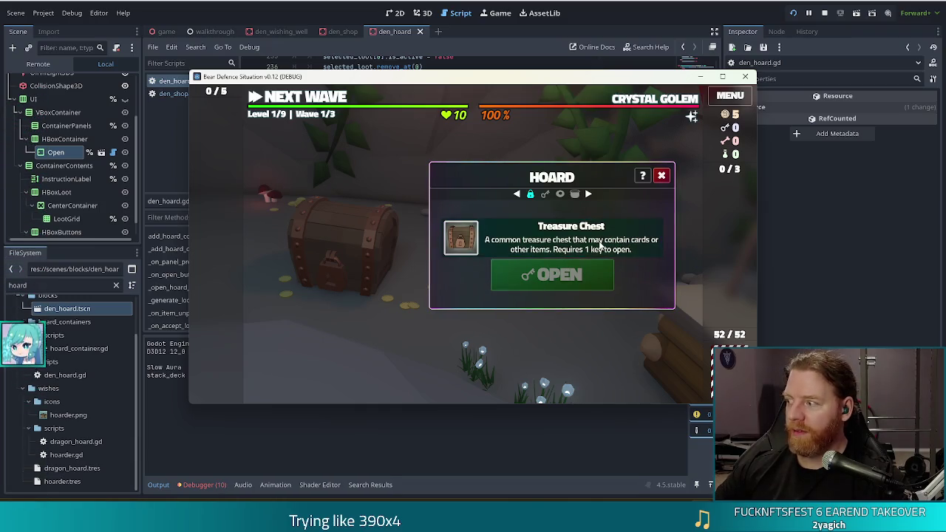
{"action": "key", "text": "F8"}
{"action": "left_click", "coordinate": [540, 180]}
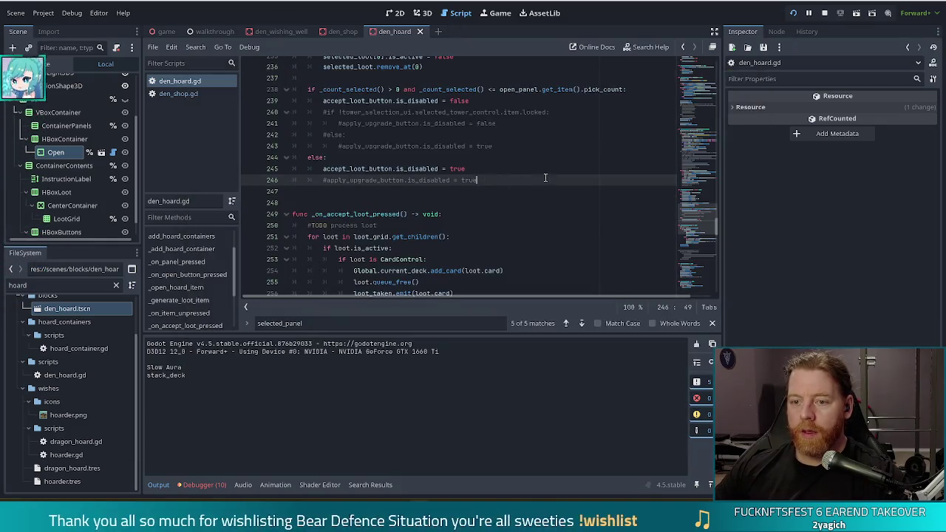